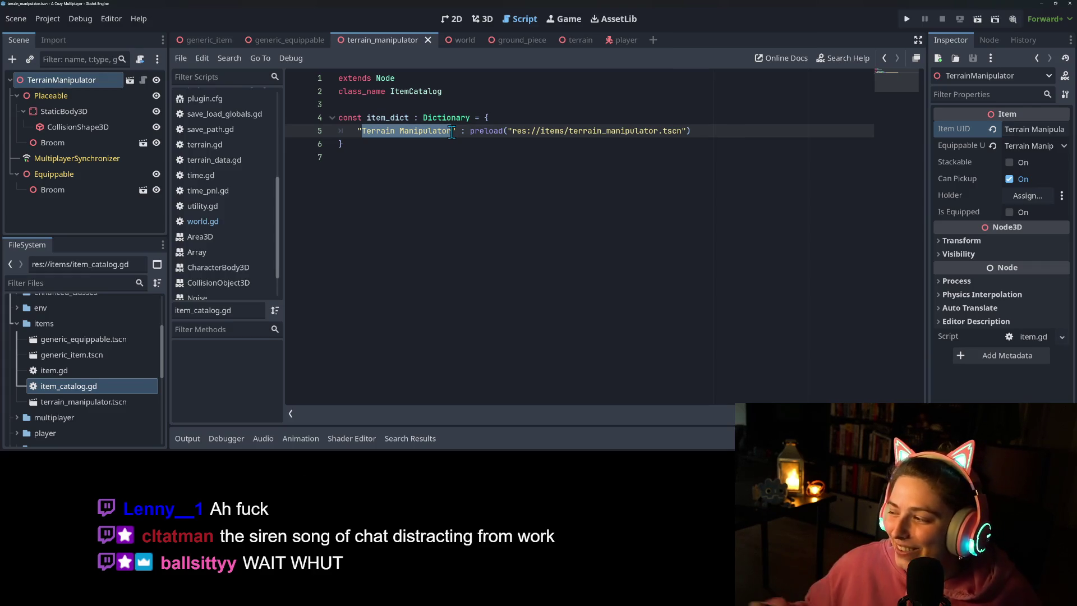
Step: Above item_dict, declare static func get_packed_item(a_key : String) -> PackedScene
{"action": "left_click", "coordinate": [438, 151]}
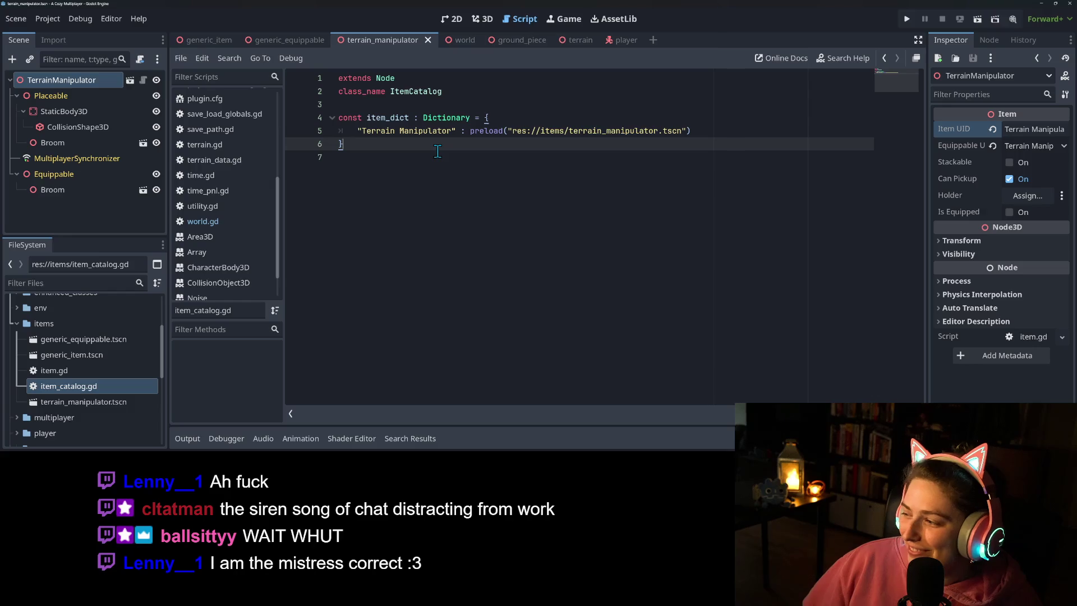
{"action": "left_click", "coordinate": [494, 156]}
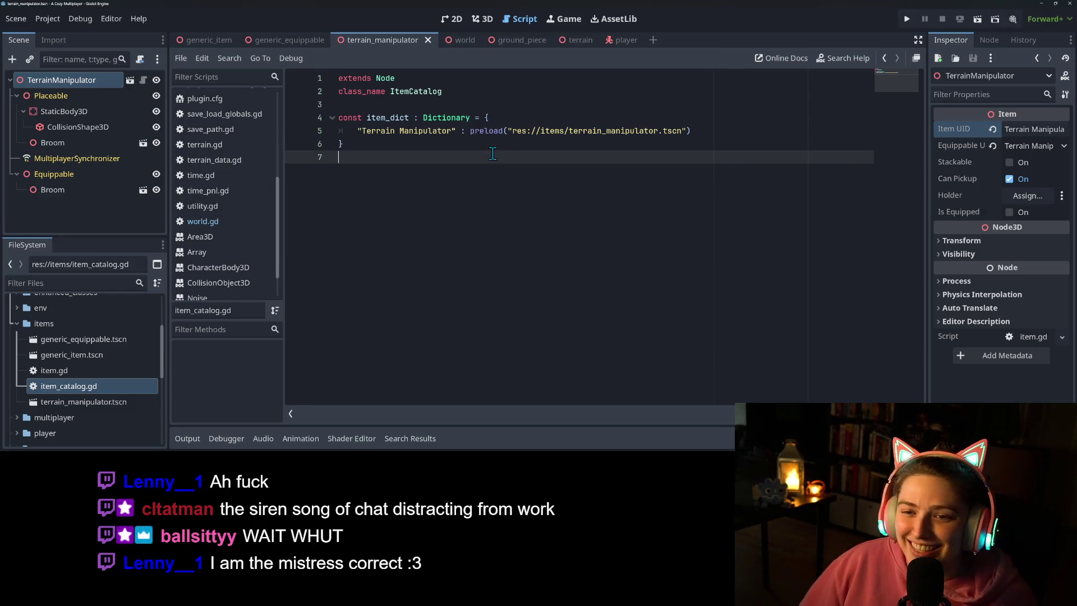
{"action": "left_click", "coordinate": [387, 117]}
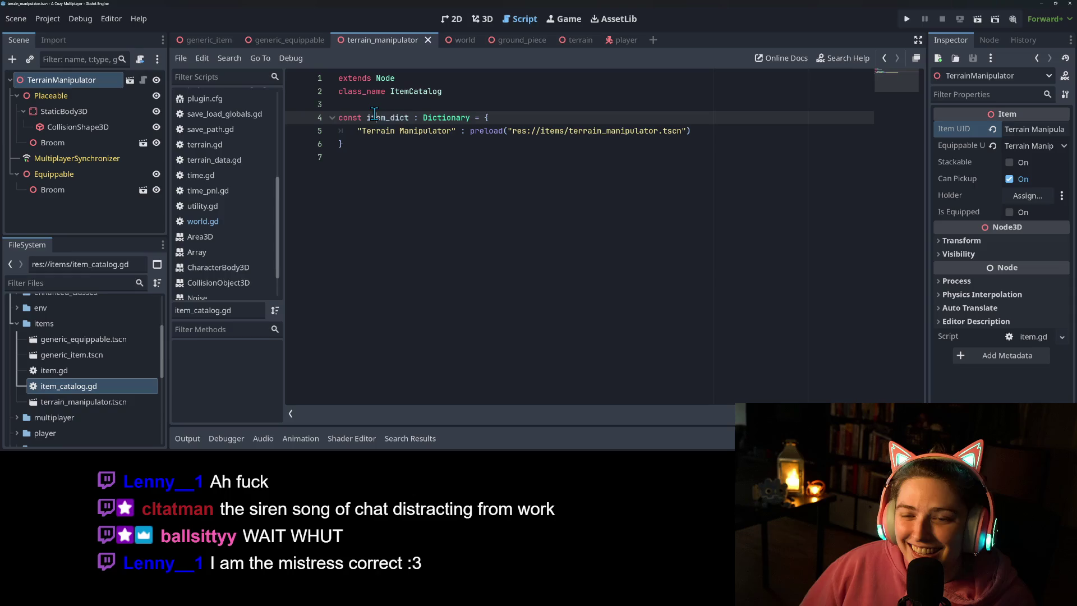
{"action": "left_click", "coordinate": [379, 105]}
{"action": "key", "text": "Return"}
{"action": "key", "text": "Return"}
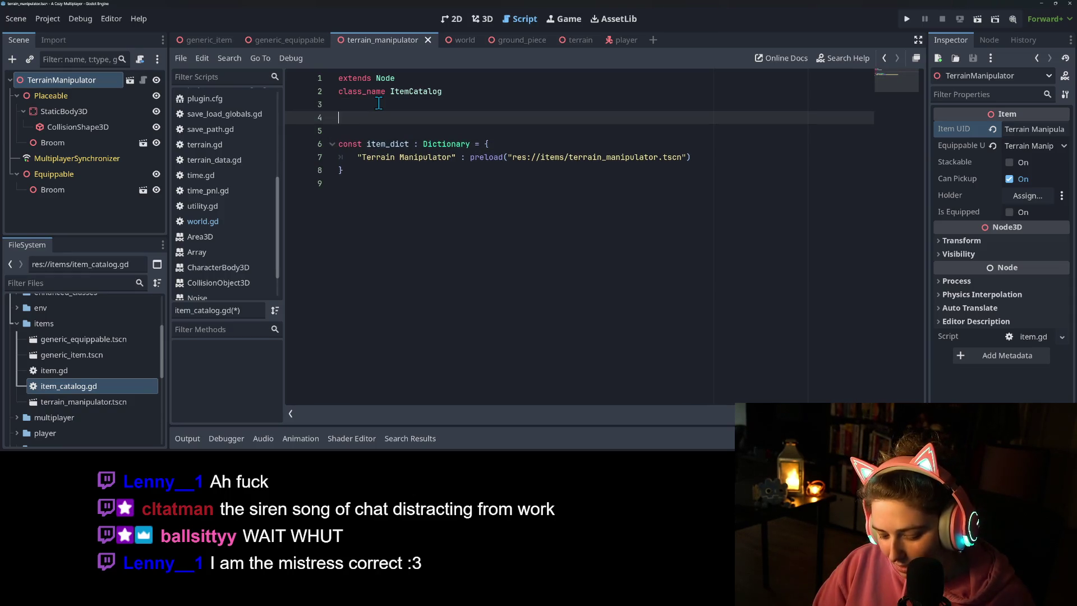
{"action": "type", "text": "st"}
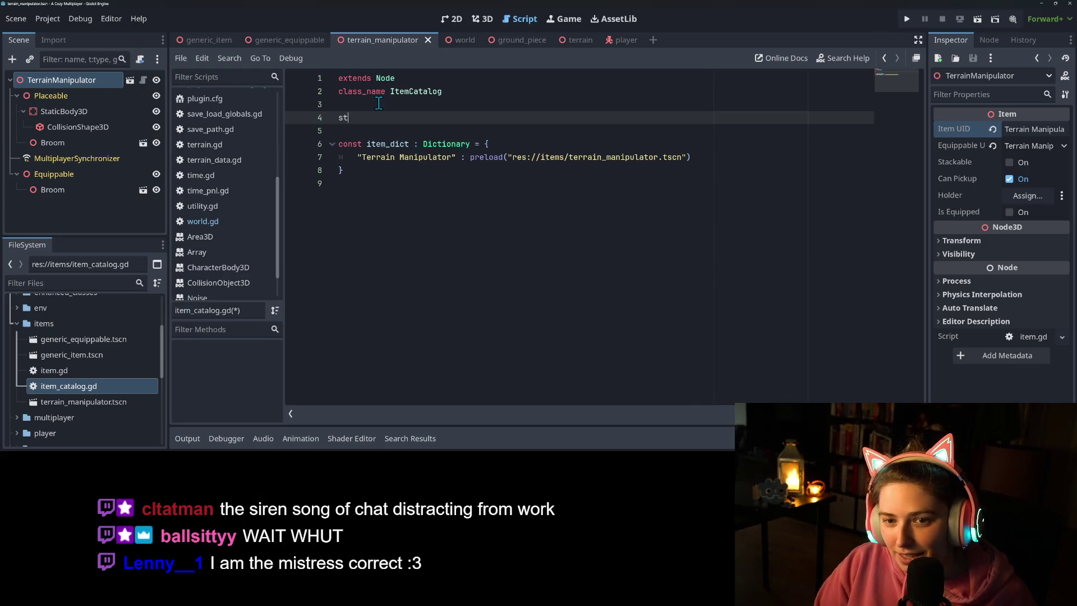
{"action": "type", "text": "atic func"}
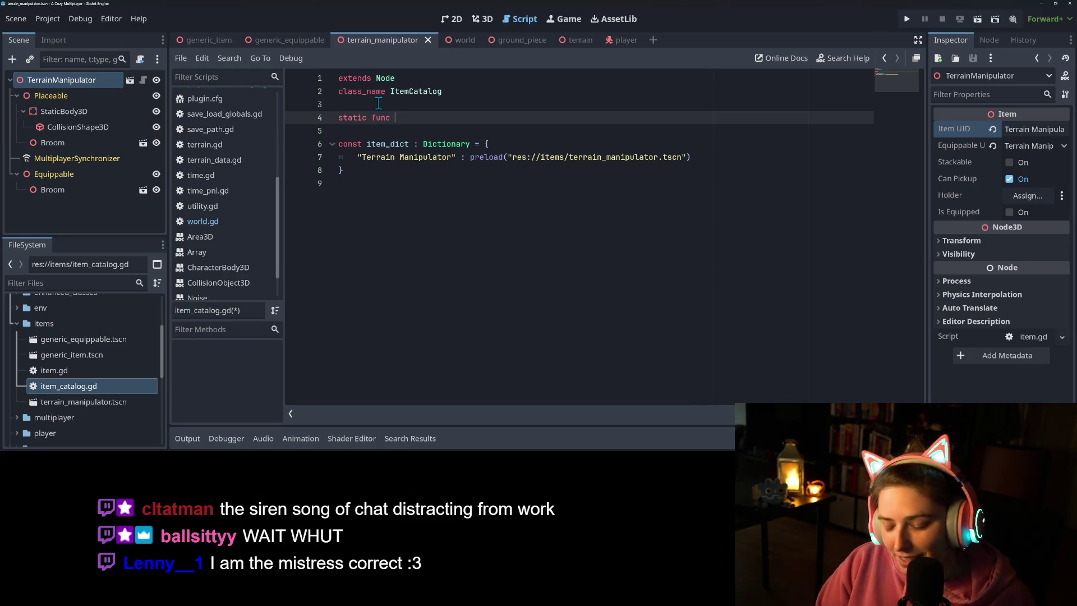
{"action": "type", "text": " get_"}
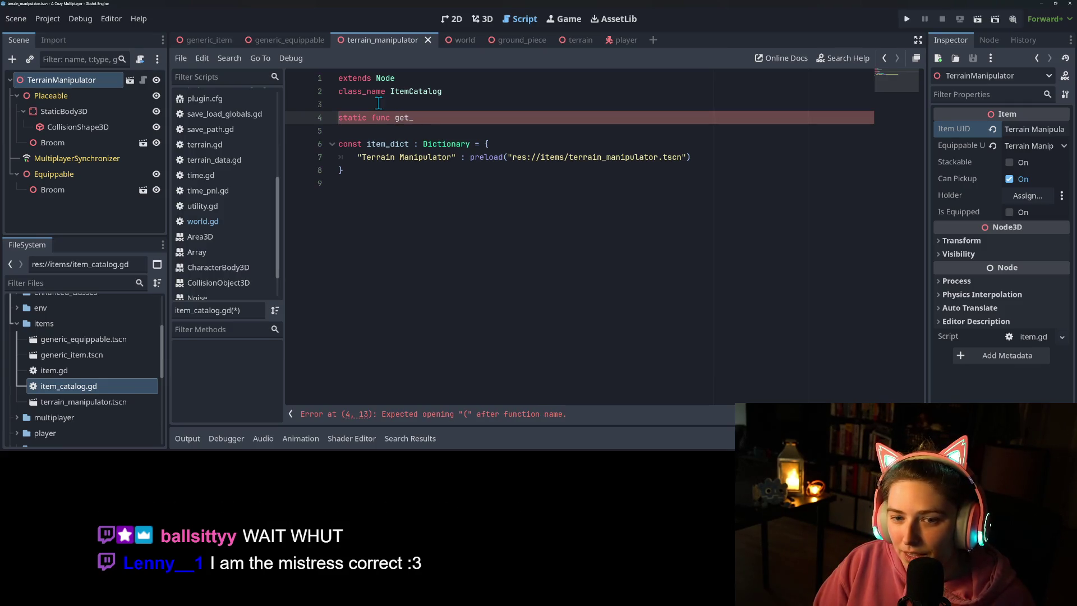
{"action": "type", "text": "packed_"}
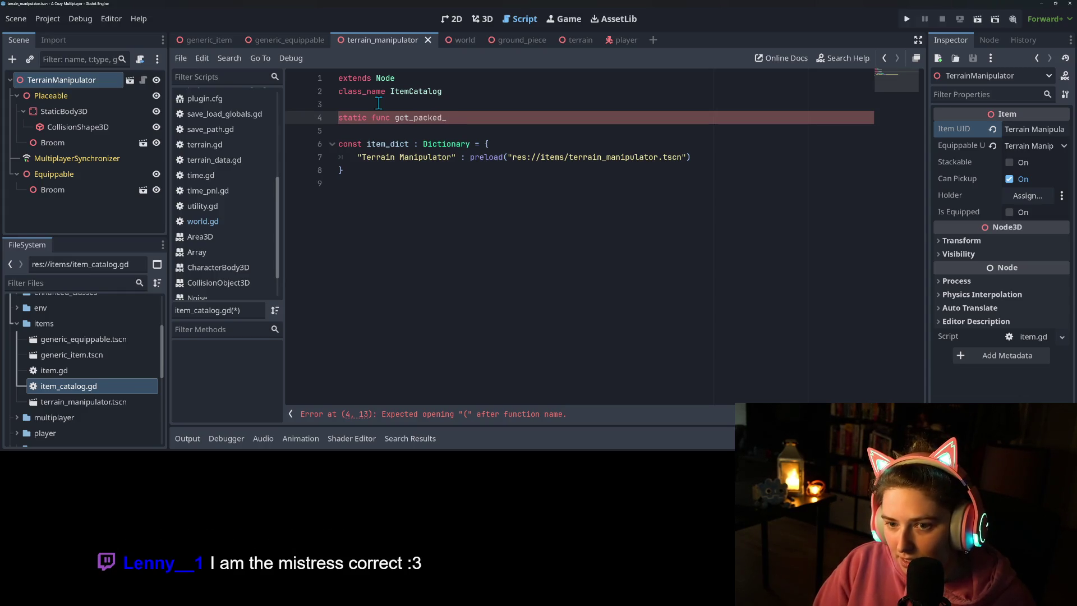
{"action": "type", "text": "item"}
{"action": "type", "text": "(a_key"}
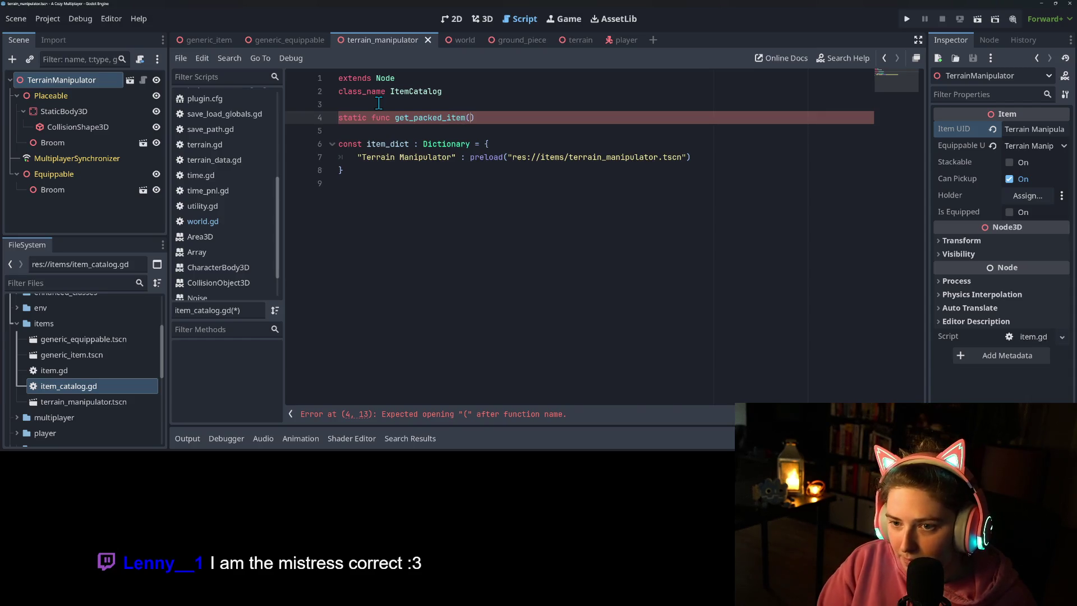
{"action": "type", "text": " : Stri"}
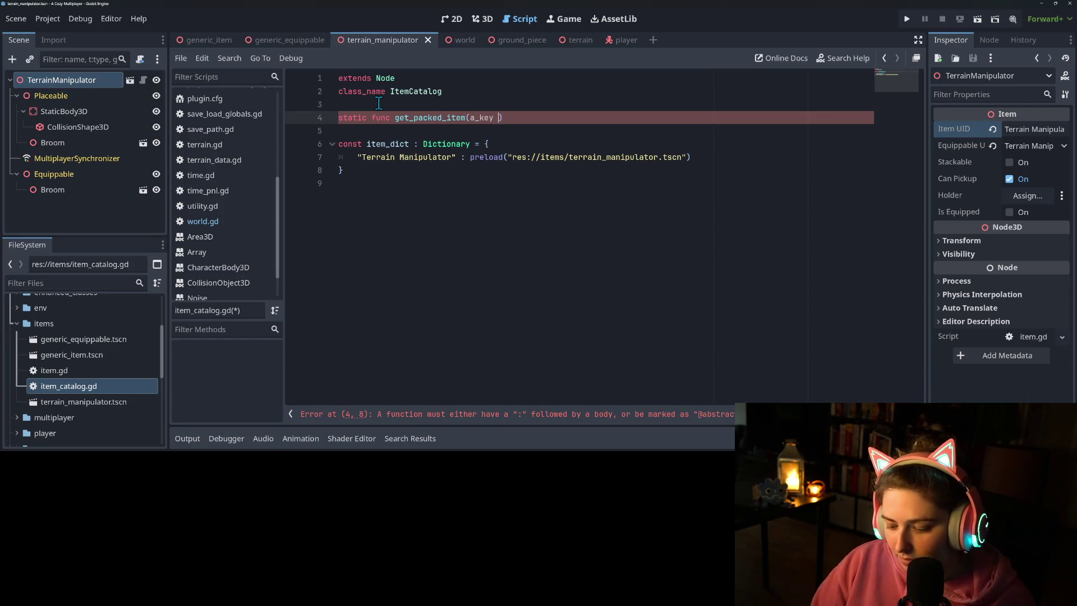
{"action": "type", "text": "ng) "}
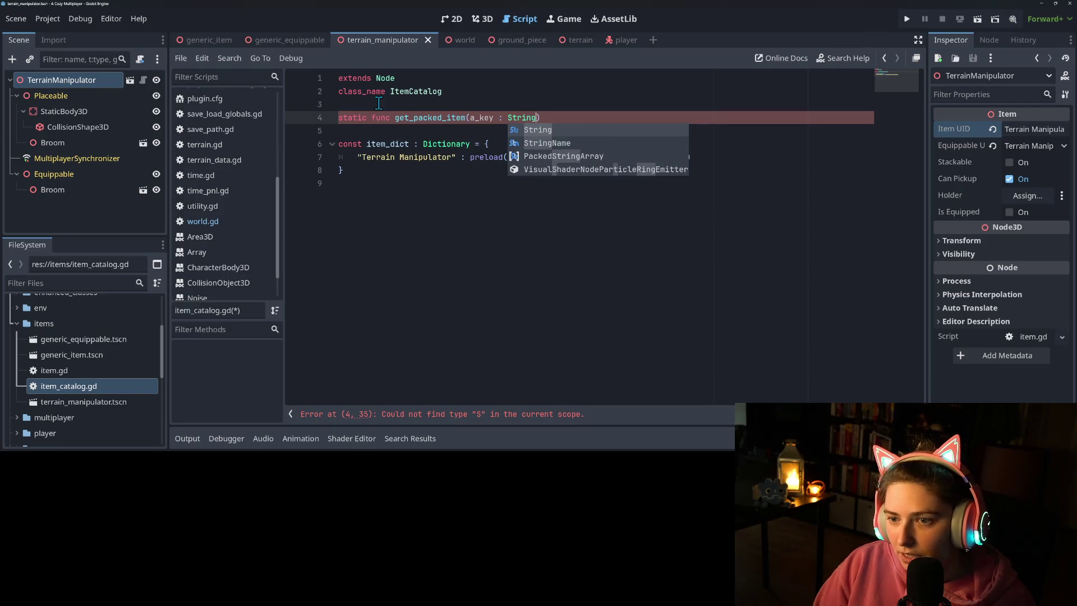
{"action": "type", "text": "-> Pa"}
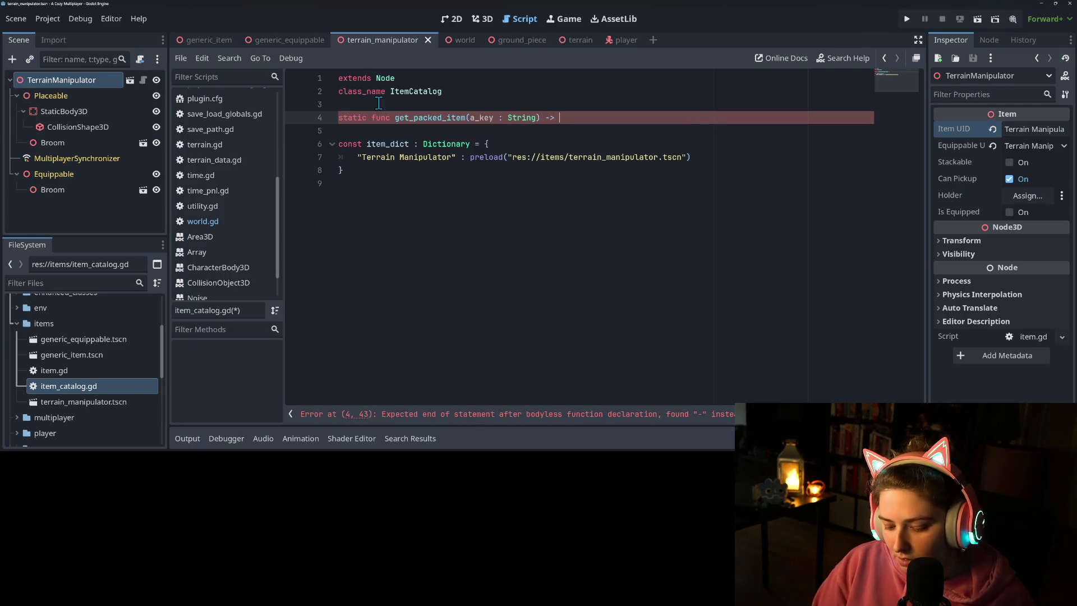
{"action": "type", "text": "ckedSc"}
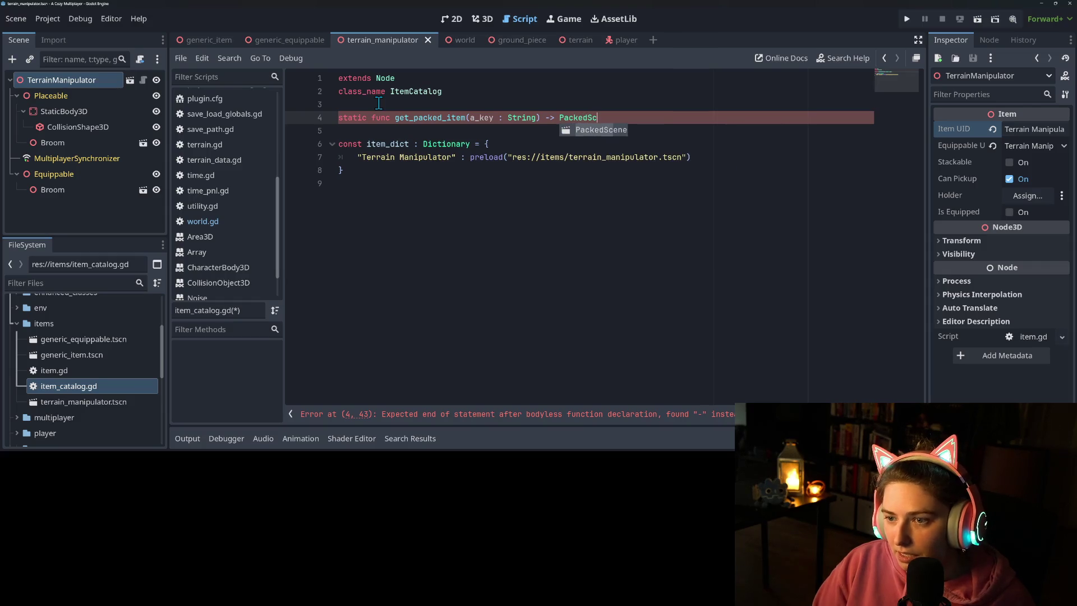
{"action": "key", "text": "Return"}
{"action": "type", "text": ":"}
{"action": "key", "text": "Return"}
Step: Write the body: if item_dict.has(a_key) return item_dict[a_key], otherwise return null
{"action": "type", "text": "if item_dict"}
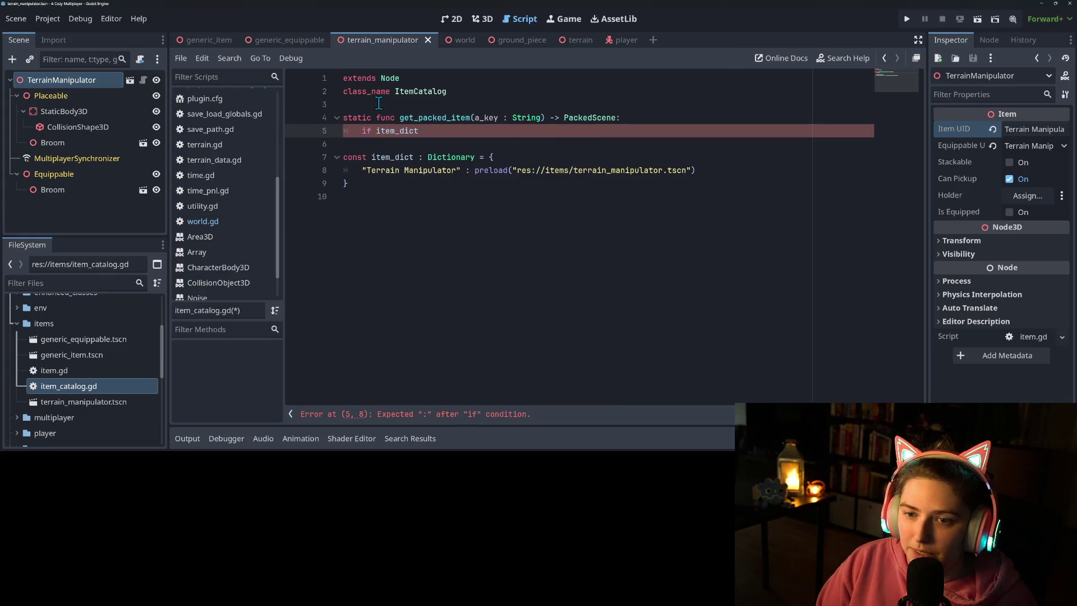
{"action": "type", "text": "["}
{"action": "key", "text": "BackSpace"}
{"action": "type", "text": ".has(a_key"}
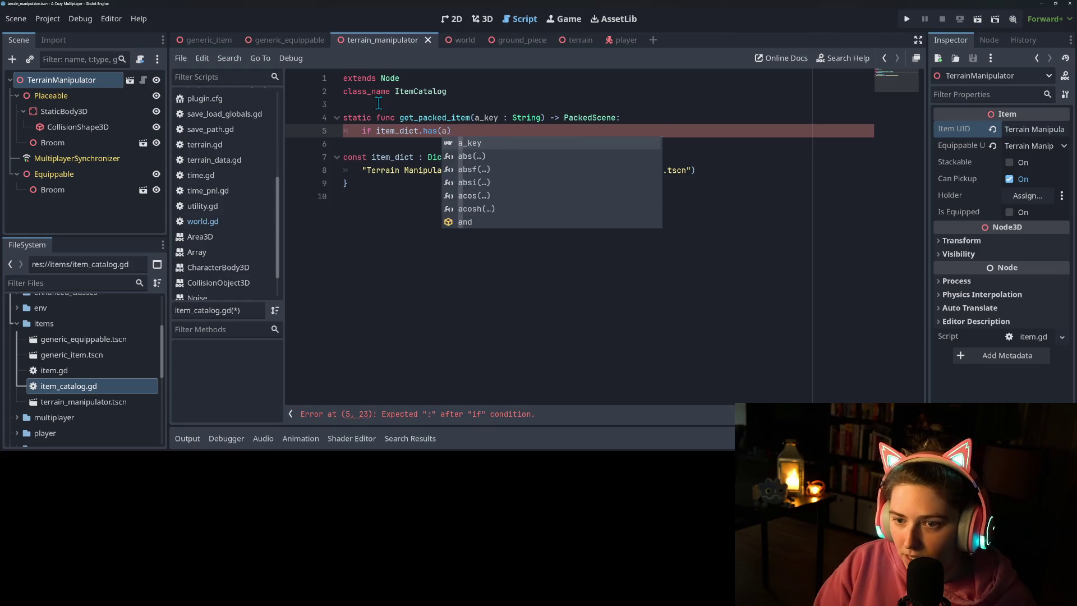
{"action": "type", "text": "):"}
{"action": "key", "text": "Return"}
{"action": "type", "text": "return item"}
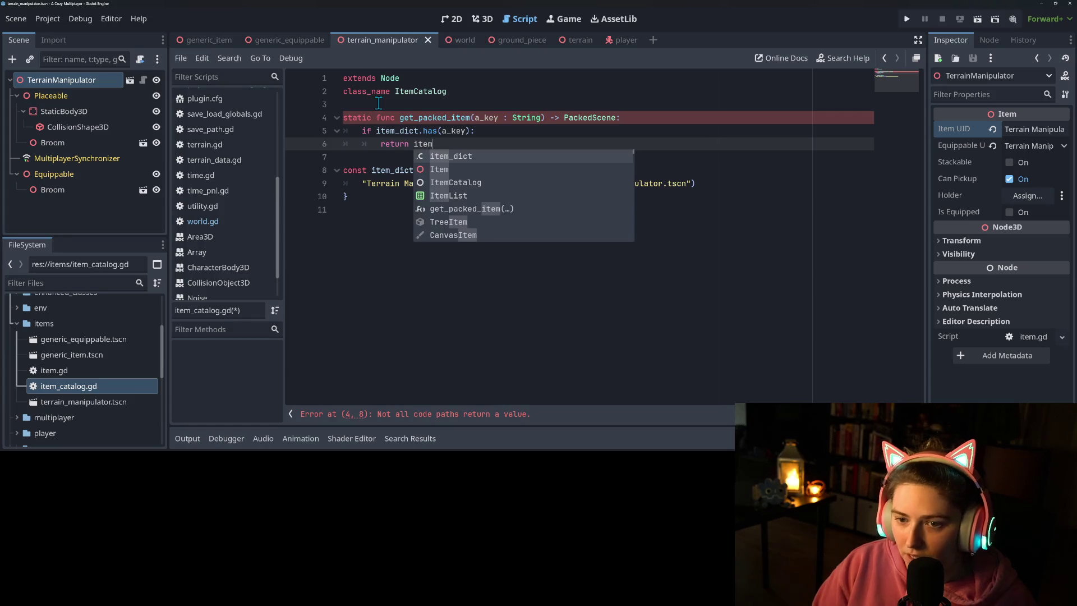
{"action": "key", "text": "Return"}
{"action": "type", "text": "[a"}
{"action": "type", "text": "_"}
{"action": "key", "text": "Return"}
{"action": "type", "text": "]"}
{"action": "key", "text": "Return"}
{"action": "type", "text": "return null"}
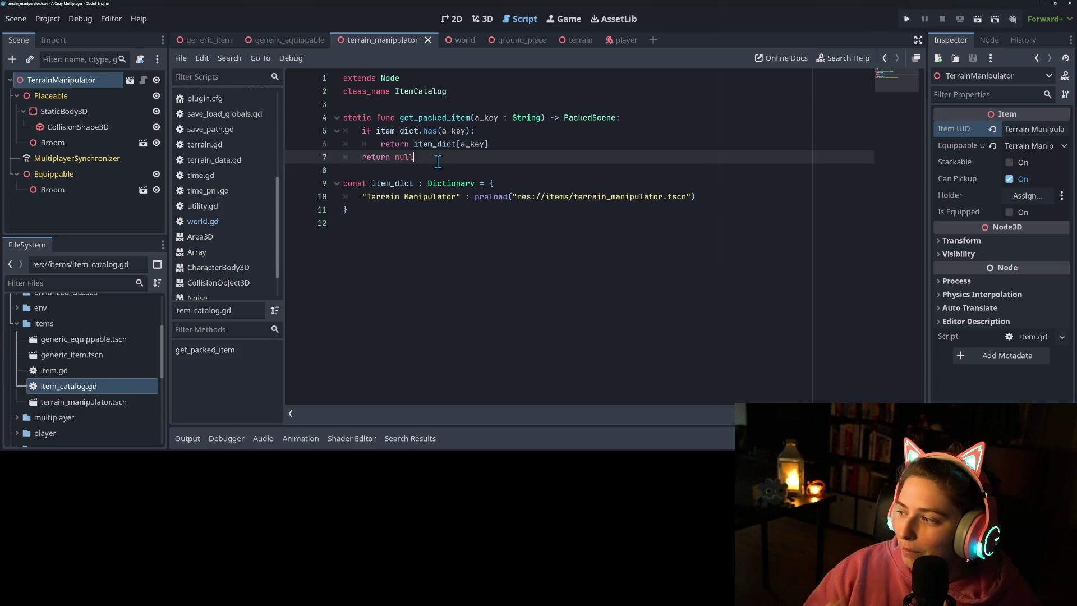
{"action": "left_click", "coordinate": [463, 243]}
{"action": "left_click", "coordinate": [479, 198]}
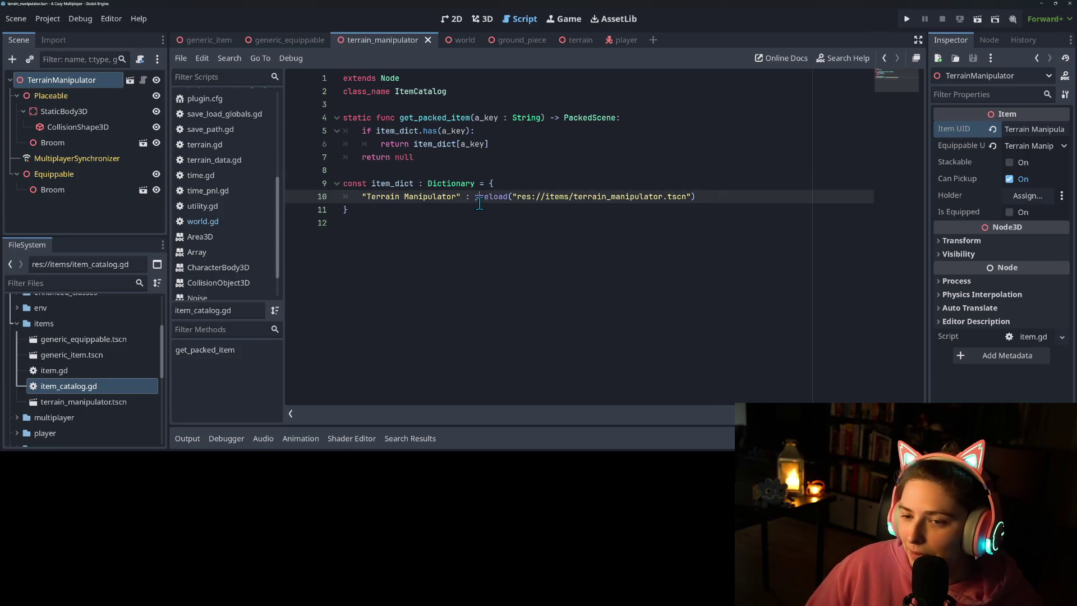
{"action": "left_click", "coordinate": [478, 212]}
{"action": "left_click", "coordinate": [757, 201]}
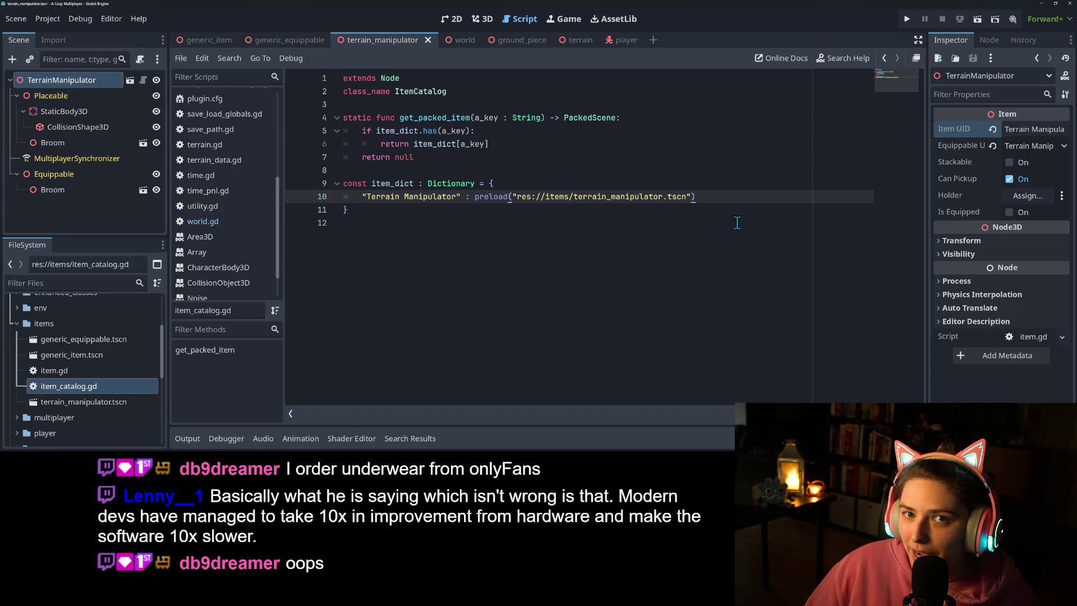
{"action": "left_click", "coordinate": [724, 226]}
{"action": "left_click", "coordinate": [597, 203]}
{"action": "left_click", "coordinate": [719, 208]}
{"action": "left_click", "coordinate": [723, 203]}
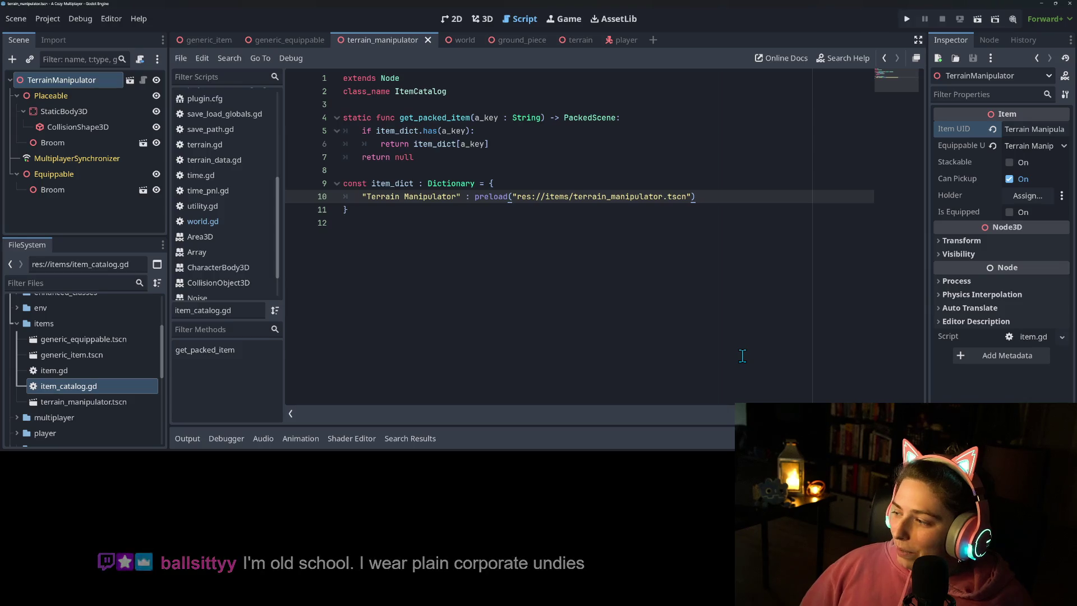
{"action": "left_click", "coordinate": [728, 331]}
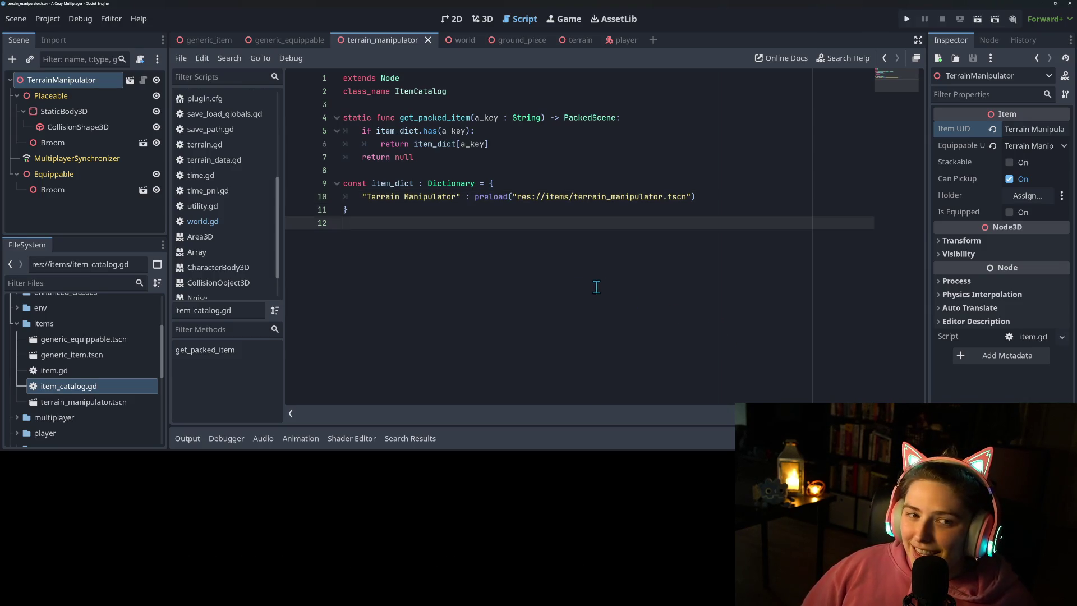
{"action": "key", "text": "ctrl+s"}
{"action": "left_click", "coordinate": [545, 211]}
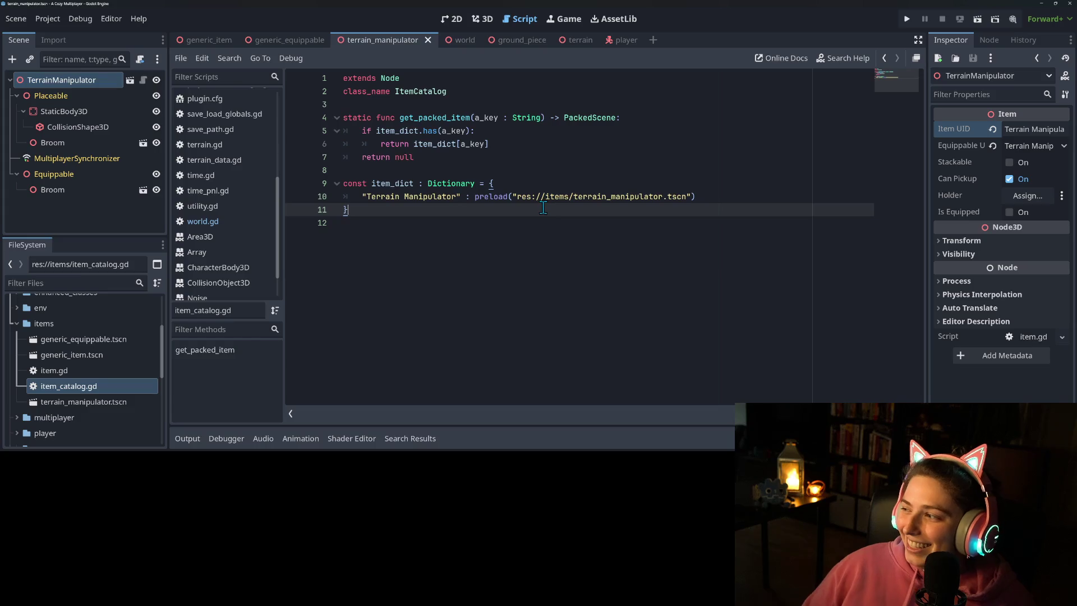
{"action": "left_click", "coordinate": [441, 304]}
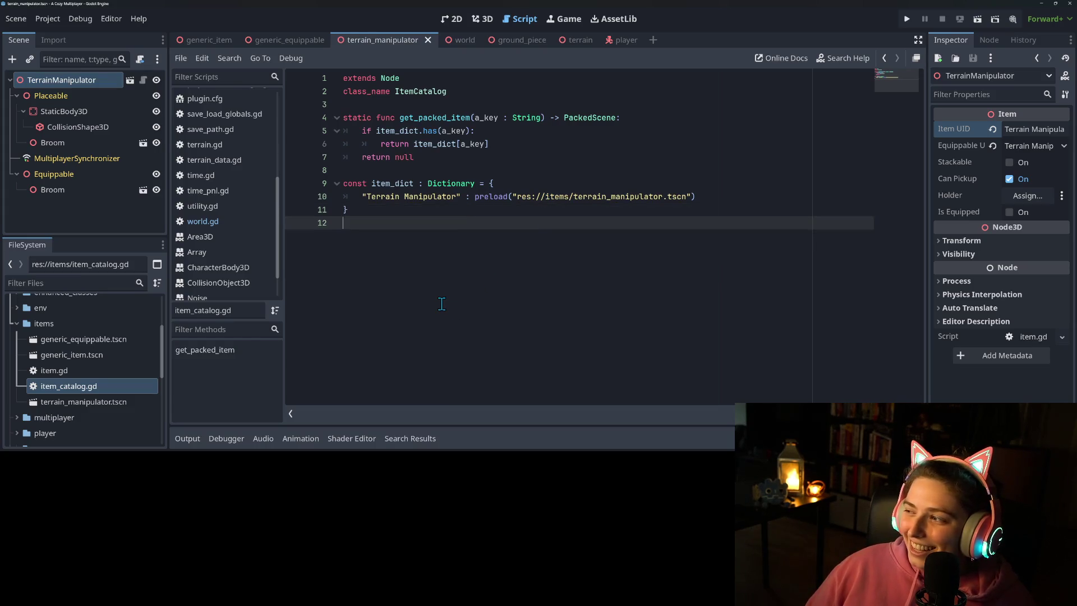
{"action": "left_click", "coordinate": [544, 214]}
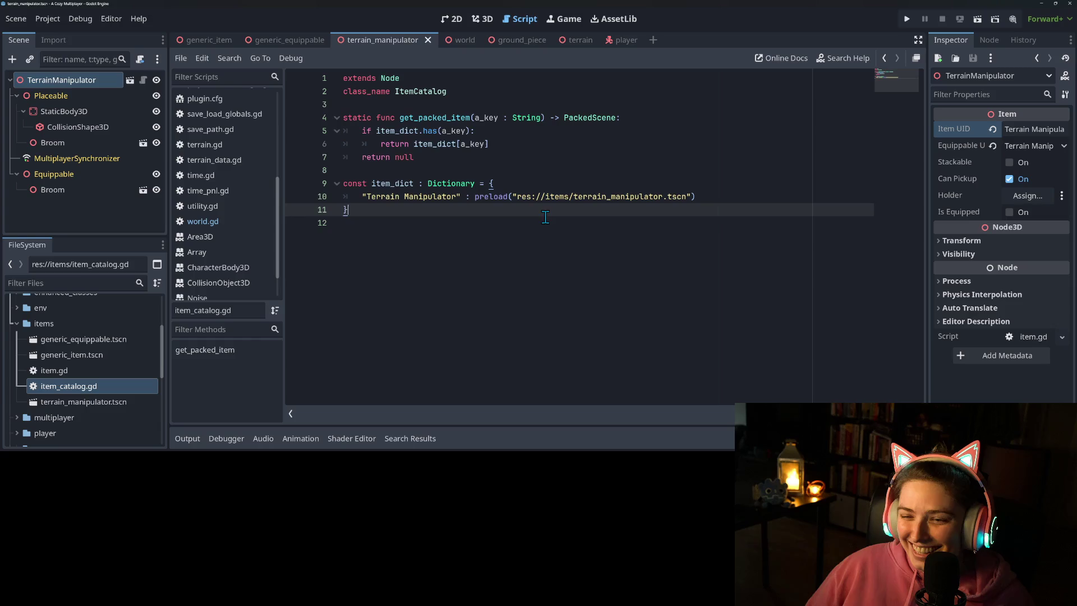
{"action": "left_click", "coordinate": [777, 195]}
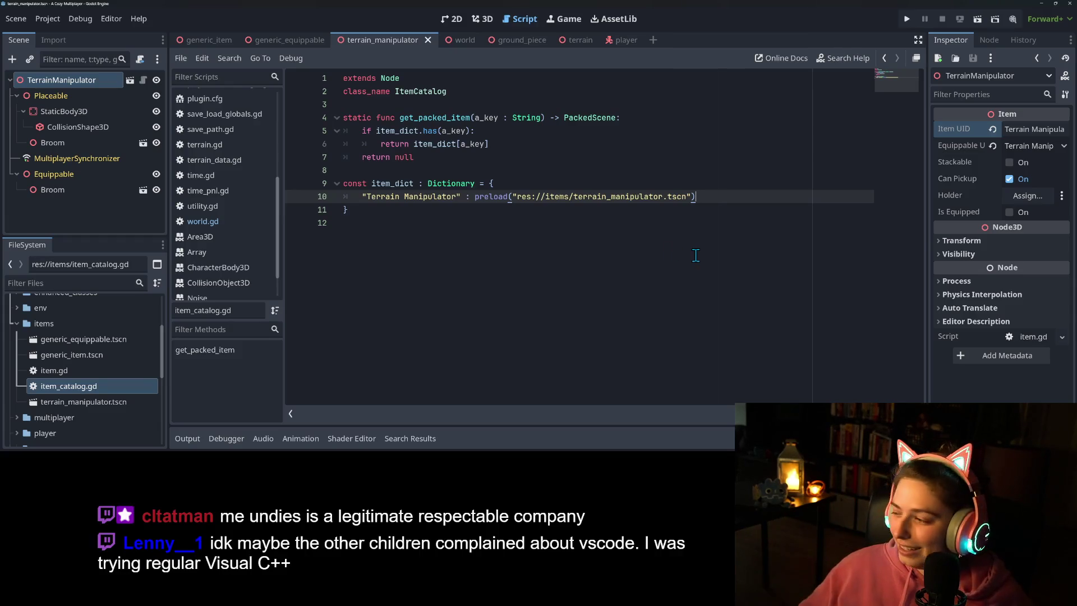
{"action": "left_click", "coordinate": [689, 315]}
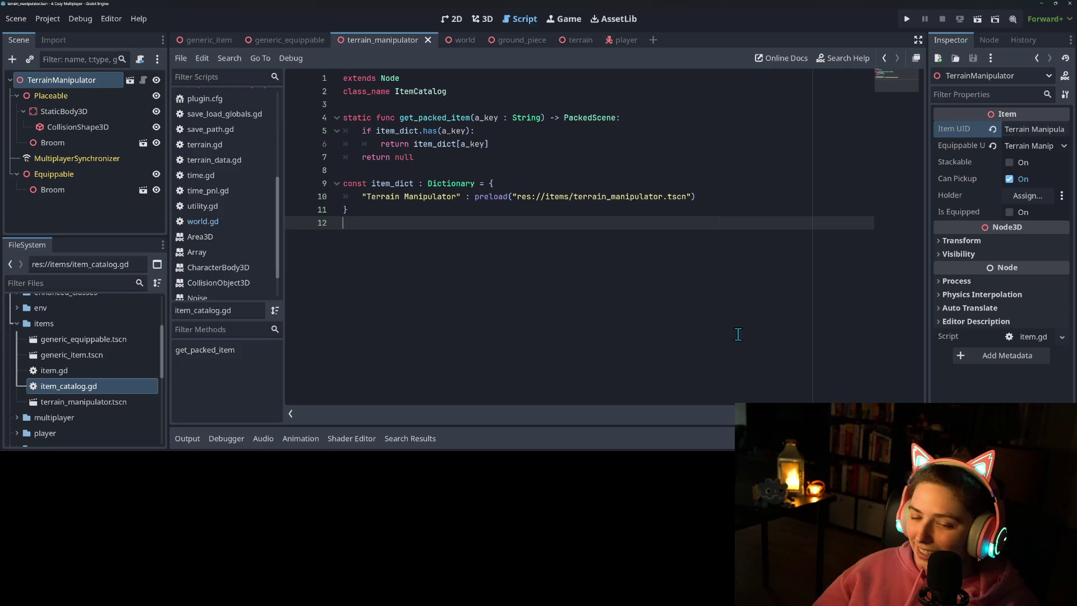
{"action": "left_click", "coordinate": [459, 214]}
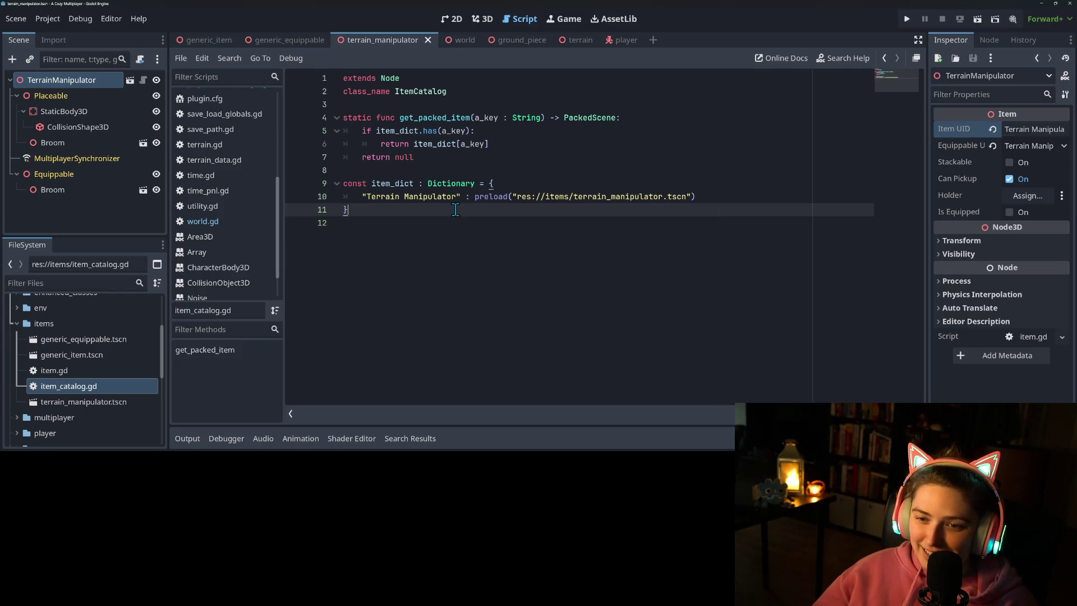
{"action": "double_click", "coordinate": [394, 184]}
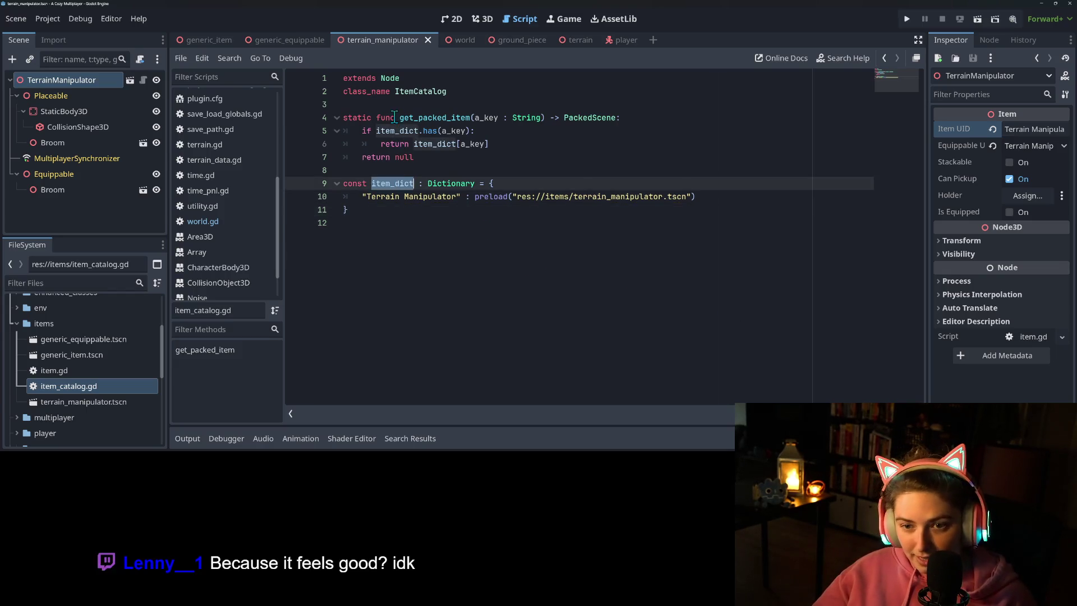
{"action": "double_click", "coordinate": [412, 118]}
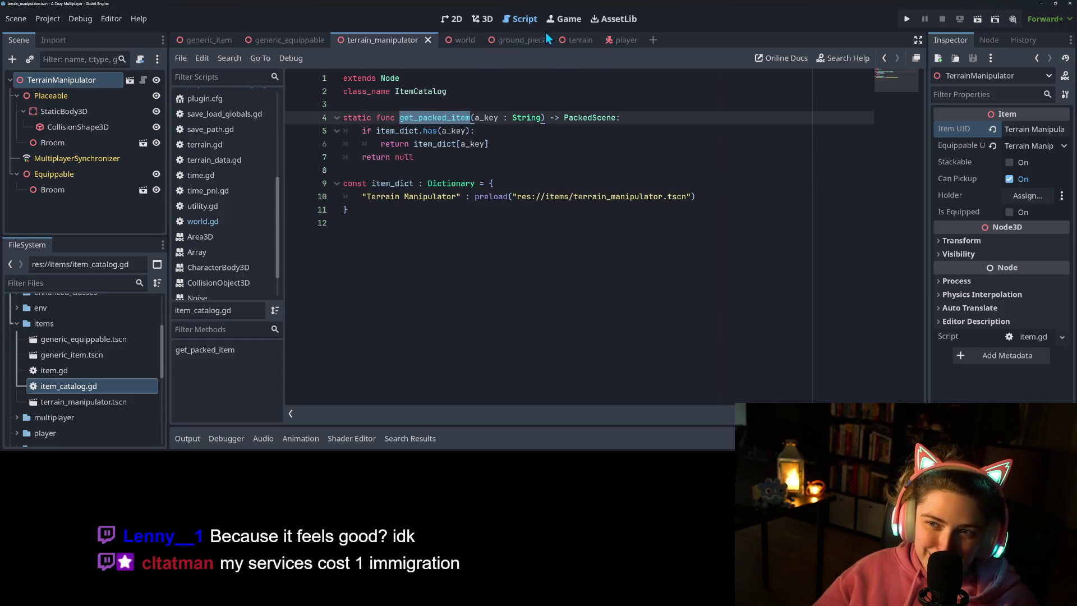
{"action": "scroll", "coordinate": [218, 221], "scroll_direction": "up", "scroll_amount": 5}
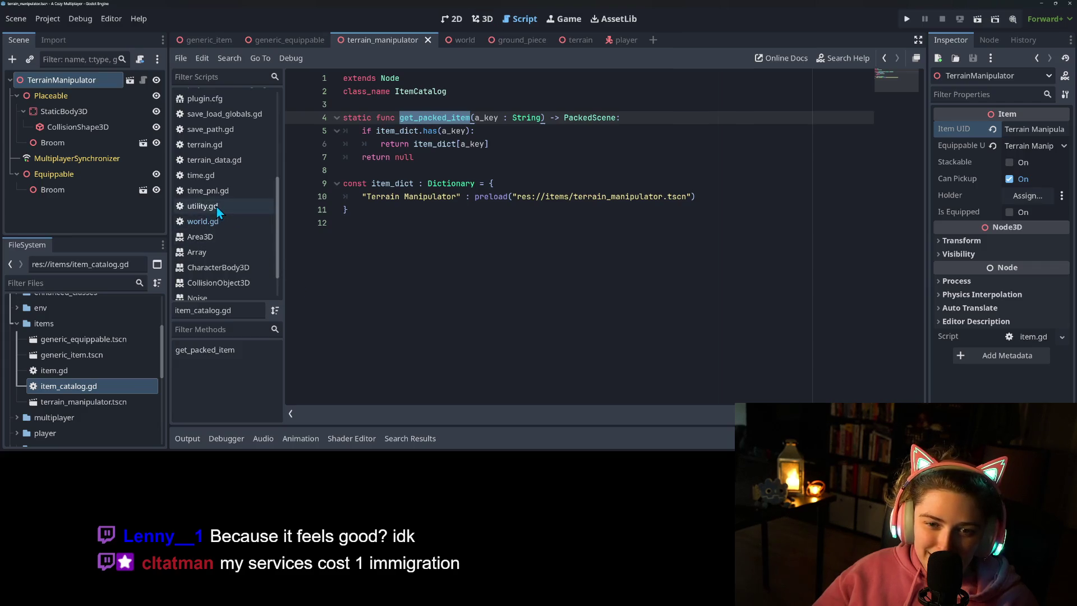
Step: In player_inventory.gd, add a blank line above the print in load_save_data
{"action": "left_click", "coordinate": [244, 157]}
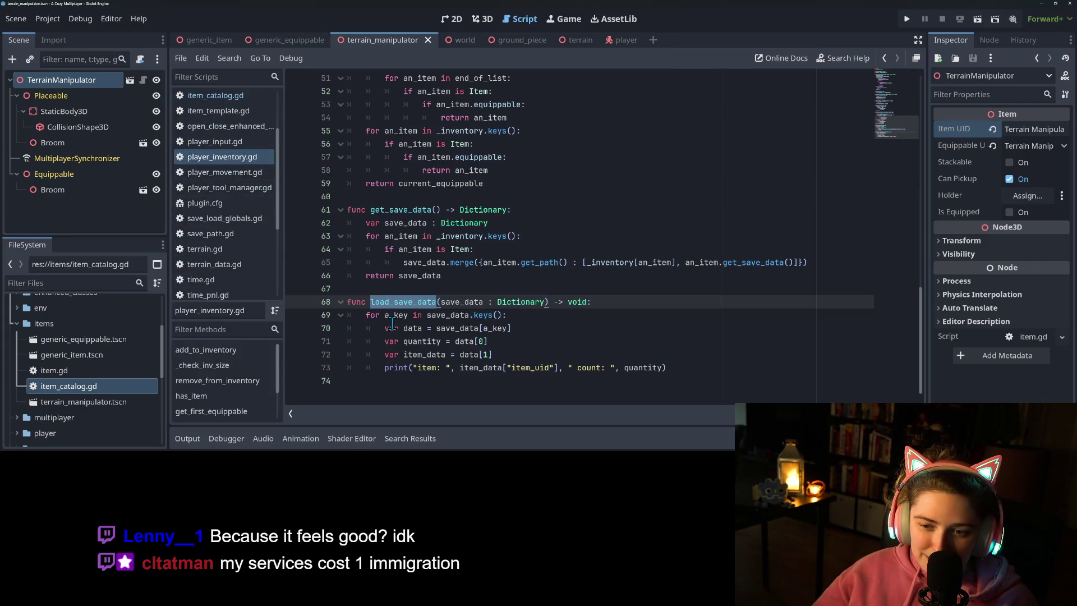
{"action": "left_click", "coordinate": [667, 369]}
{"action": "key", "text": "Home"}
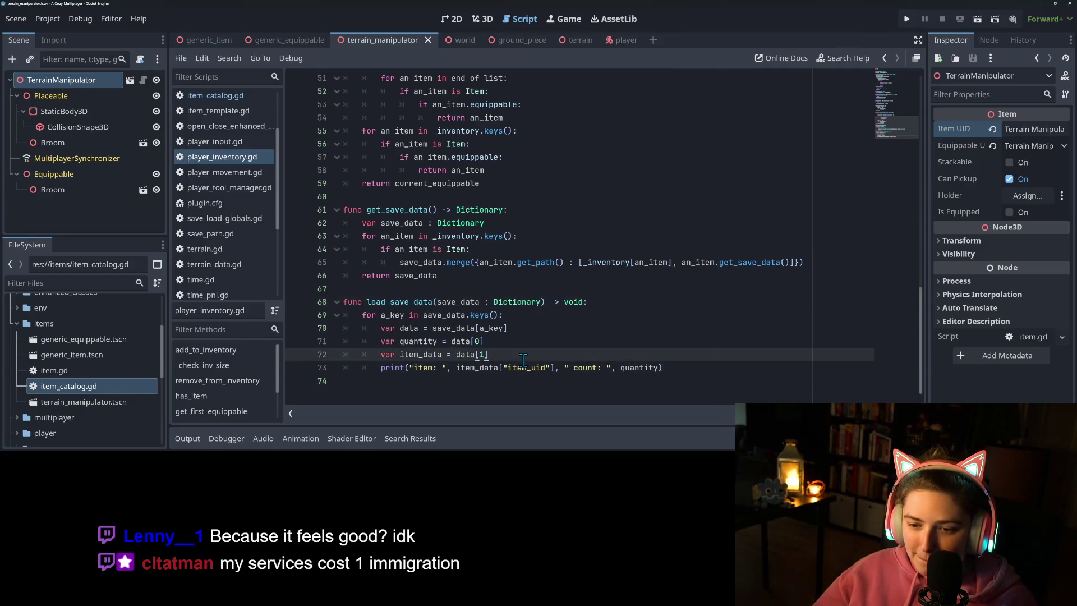
{"action": "key", "text": "Return"}
{"action": "key", "text": "Up"}
Step: Write line 73 as var item_packed = ItemCatalog.get_packed_item(item_data["item_uid"])
{"action": "type", "text": "v"}
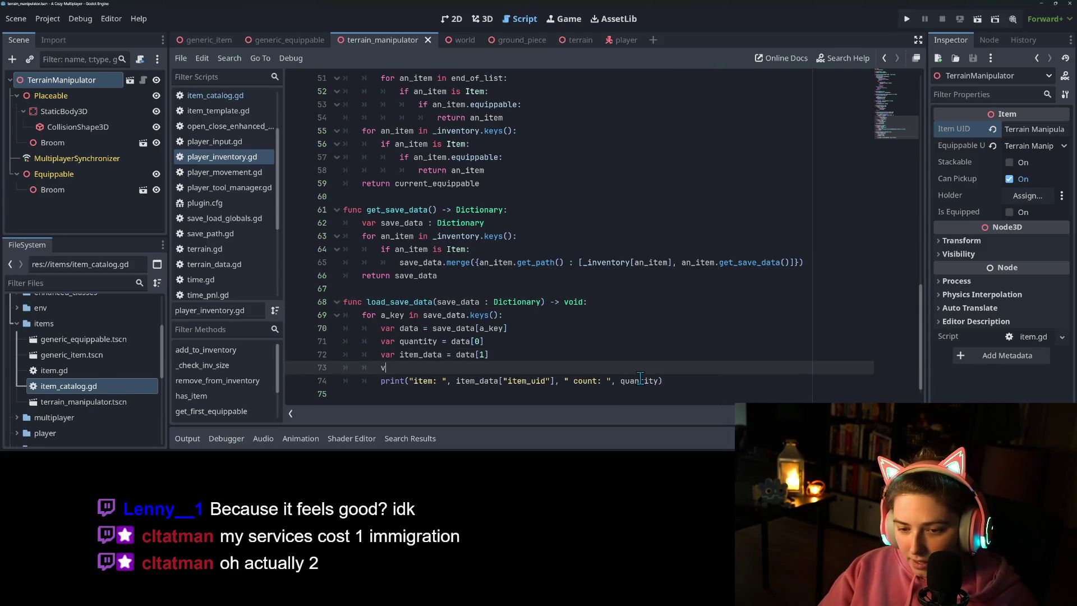
{"action": "type", "text": "aritem = "}
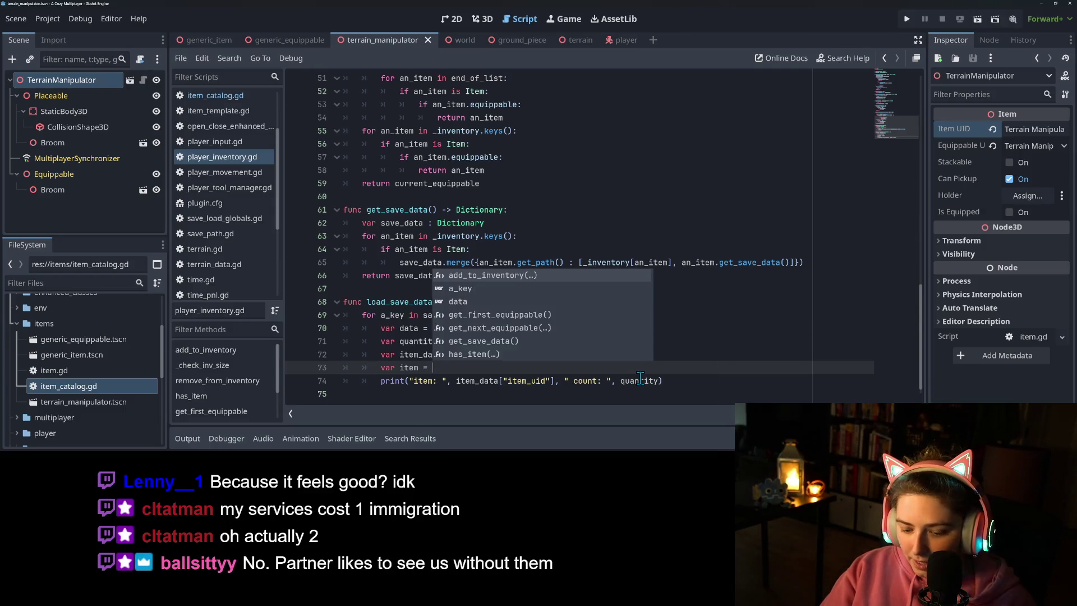
{"action": "type", "text": "I"}
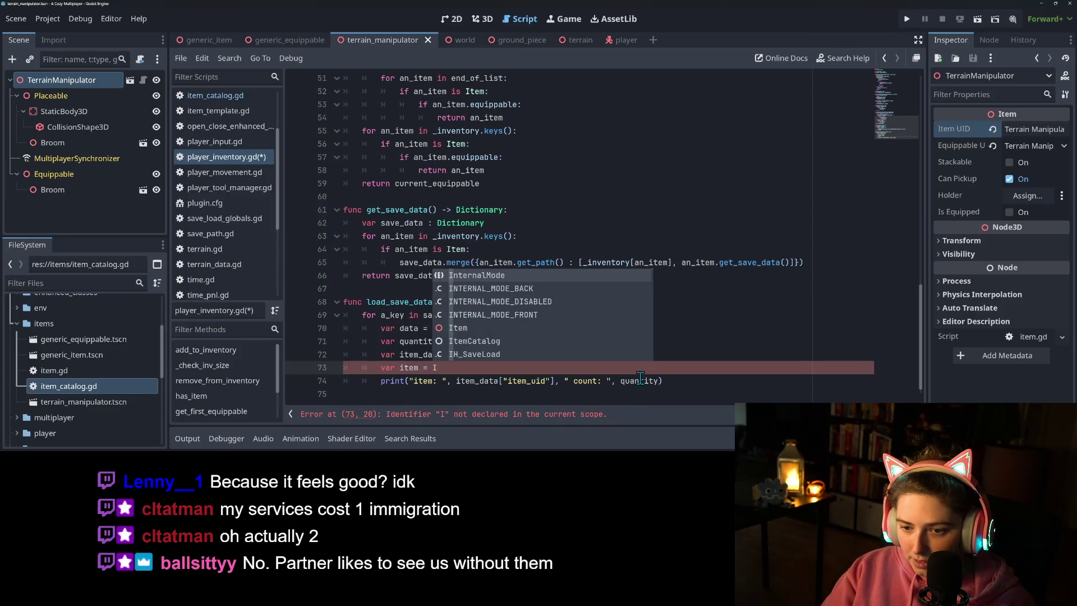
{"action": "type", "text": "temC."}
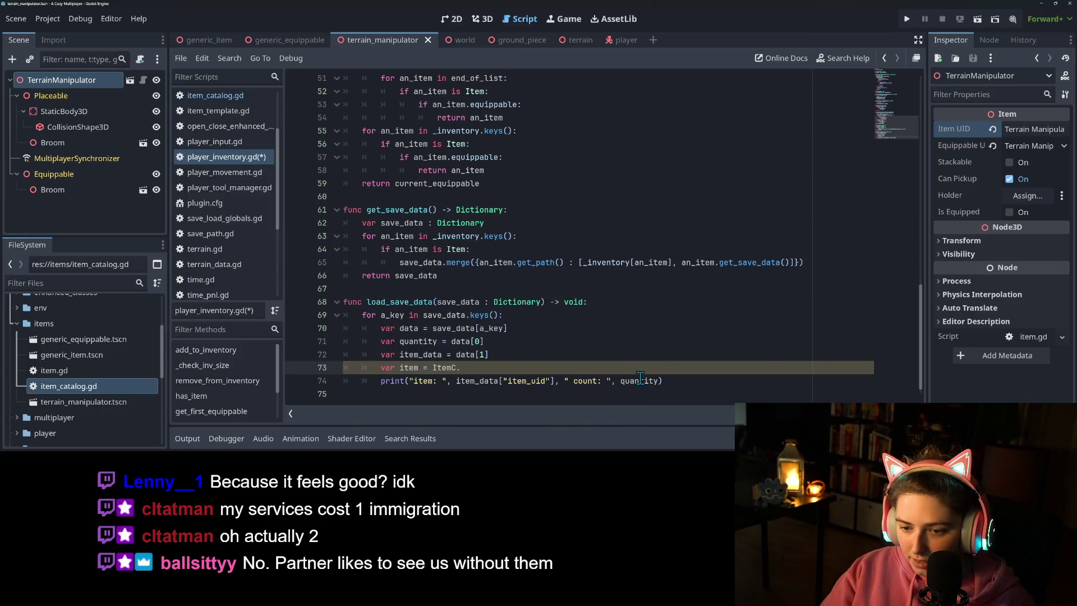
{"action": "type", "text": "atalog.get_packed_item("}
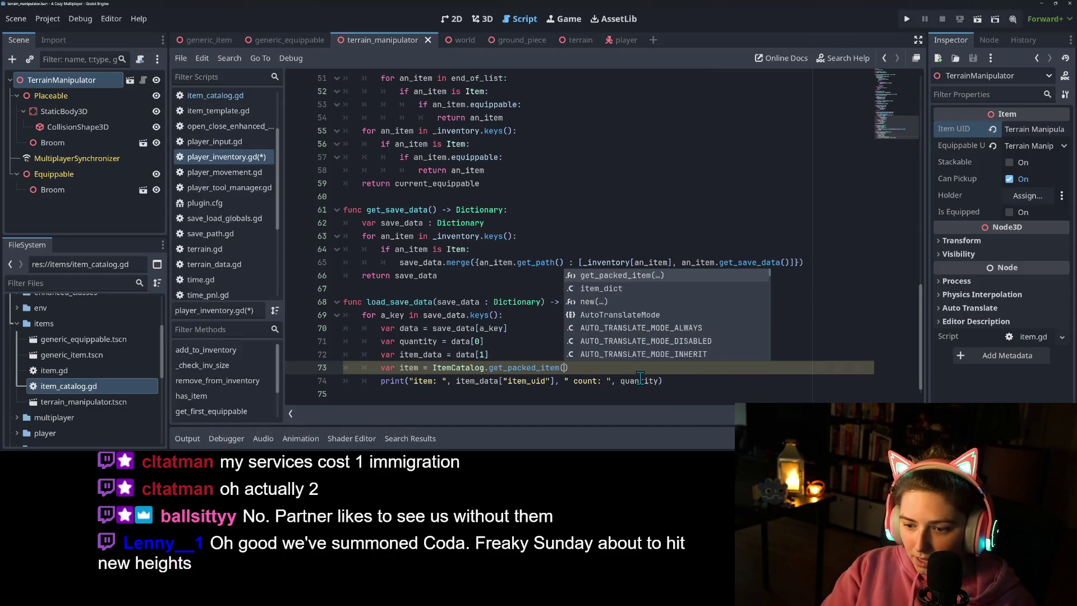
{"action": "key", "text": "Return"}
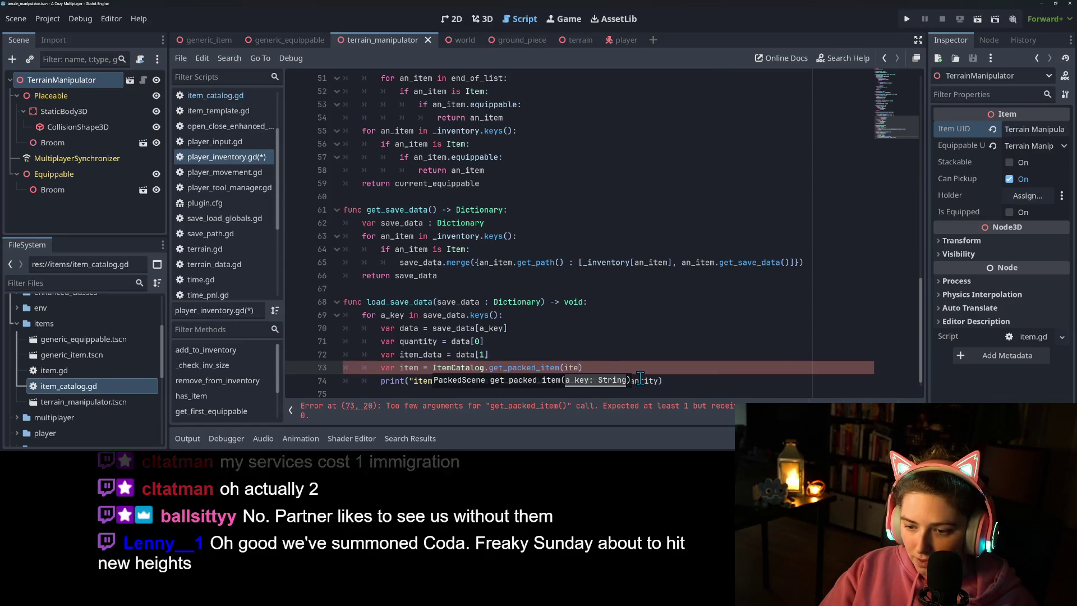
{"action": "type", "text": "item"}
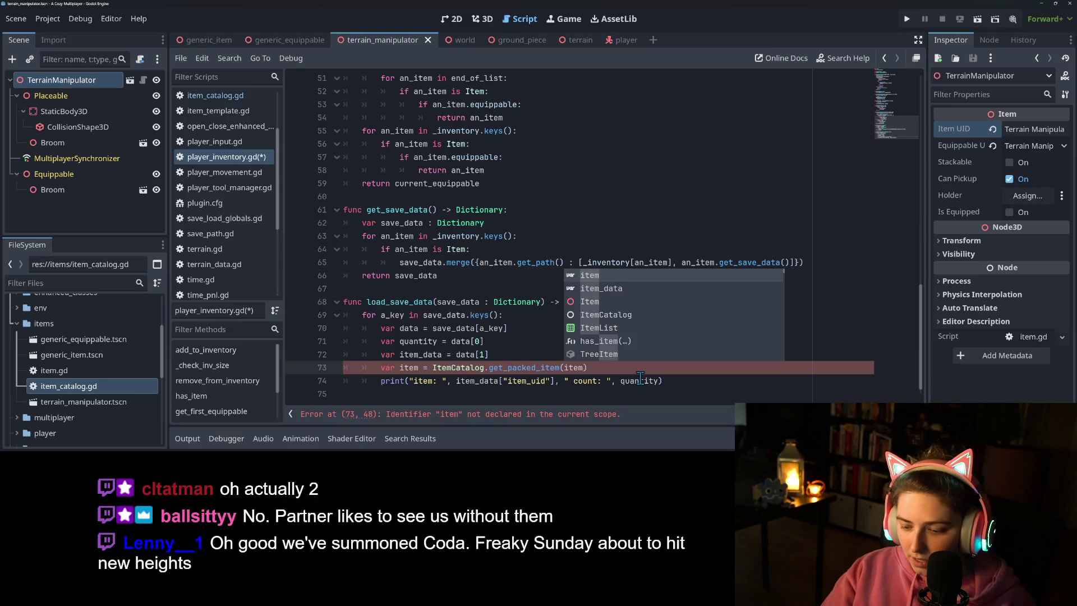
{"action": "key", "text": "Escape"}
{"action": "type", "text": "[\"item"}
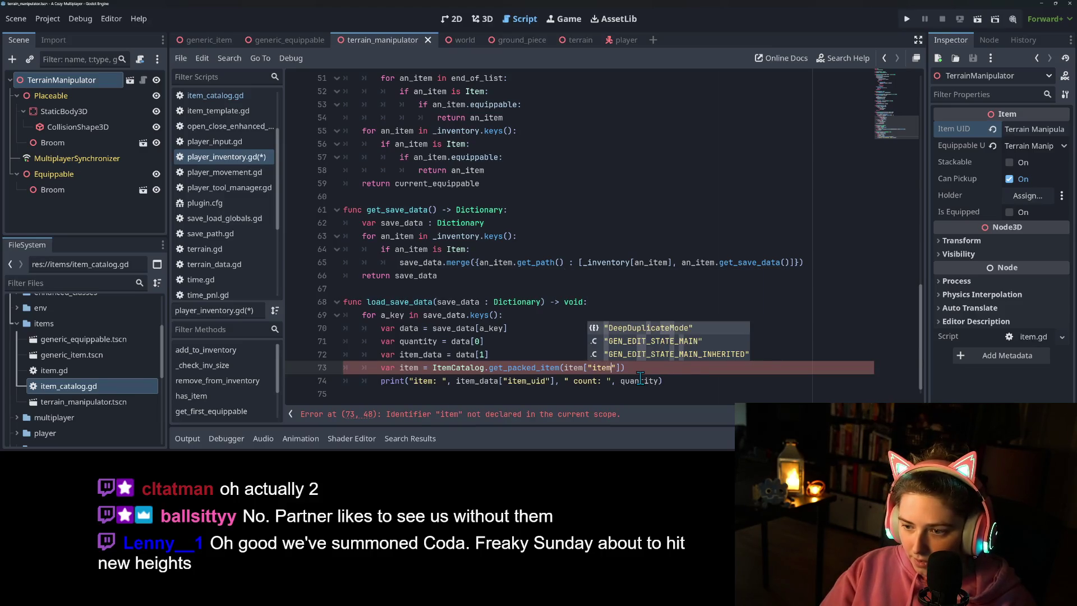
{"action": "type", "text": "_uid"}
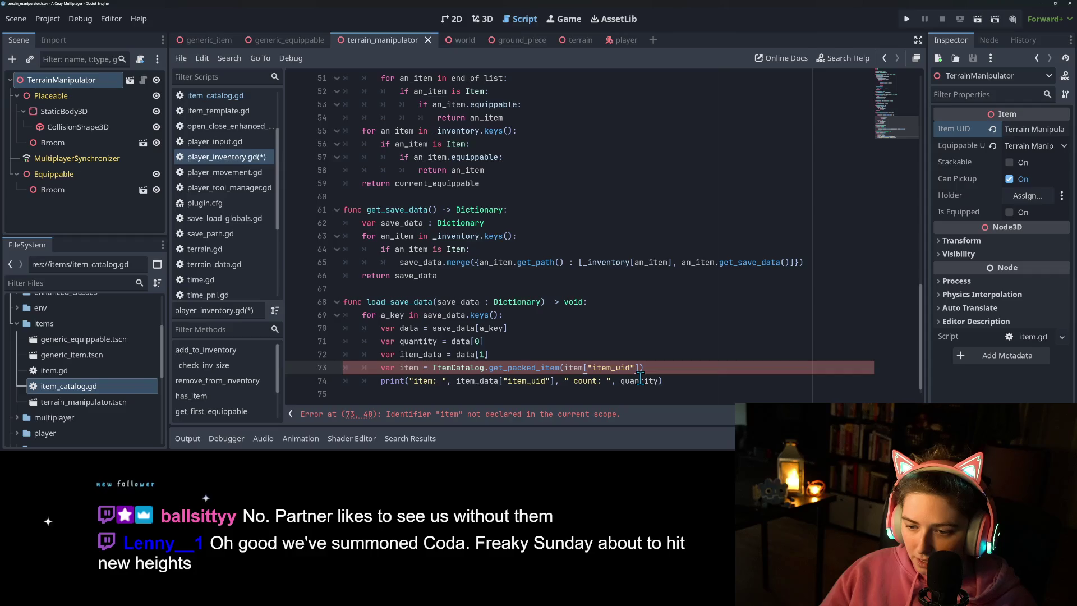
{"action": "key", "text": "Left"}
{"action": "key", "text": "Left"}
{"action": "key", "text": "Left"}
{"action": "type", "text": "_data"}
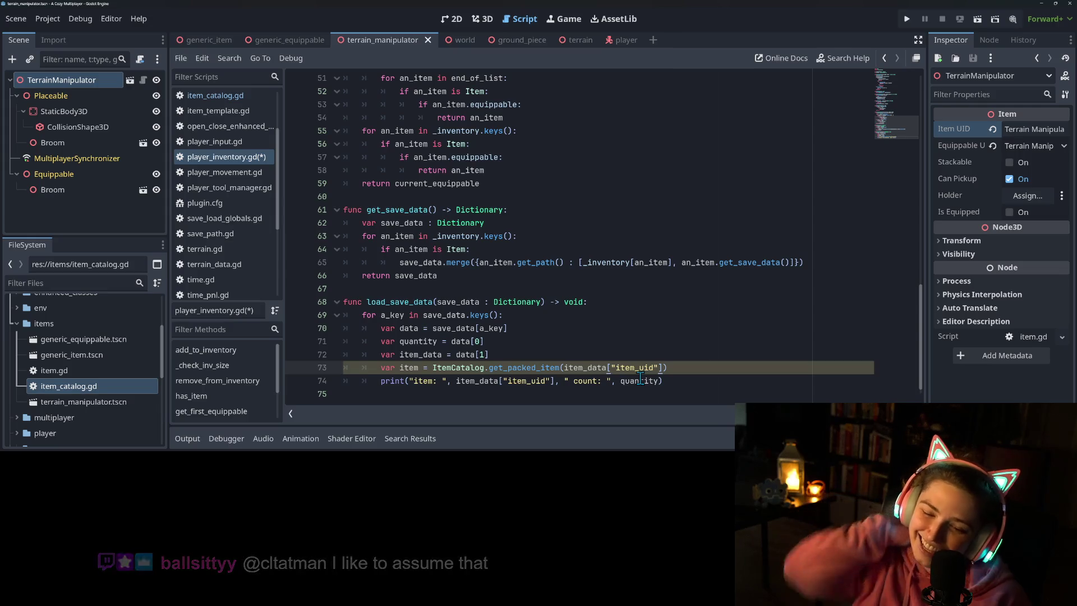
{"action": "left_click", "coordinate": [422, 369]}
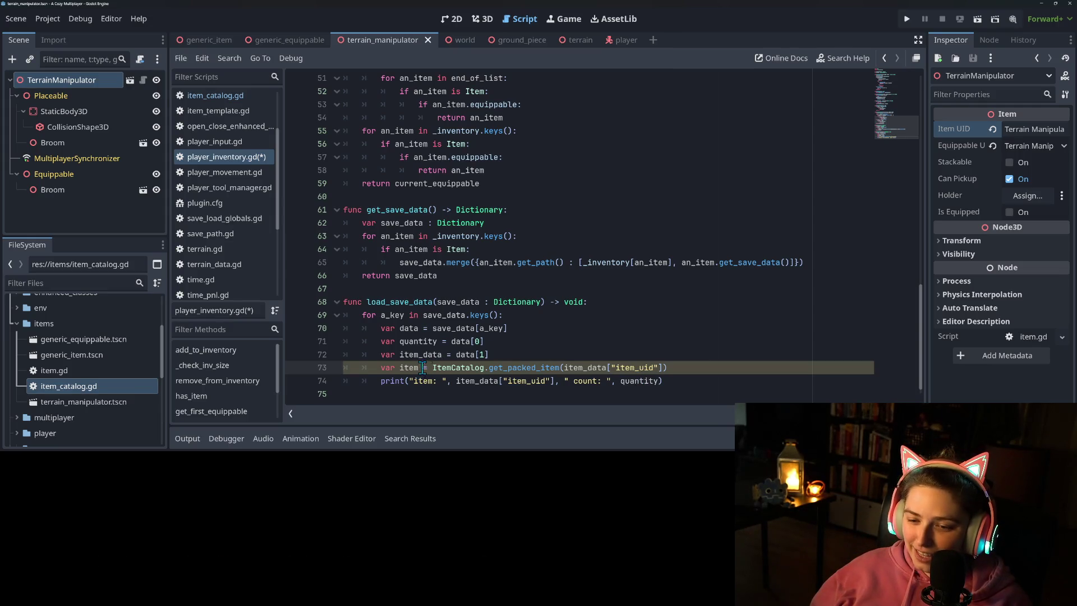
{"action": "type", "text": "_d"}
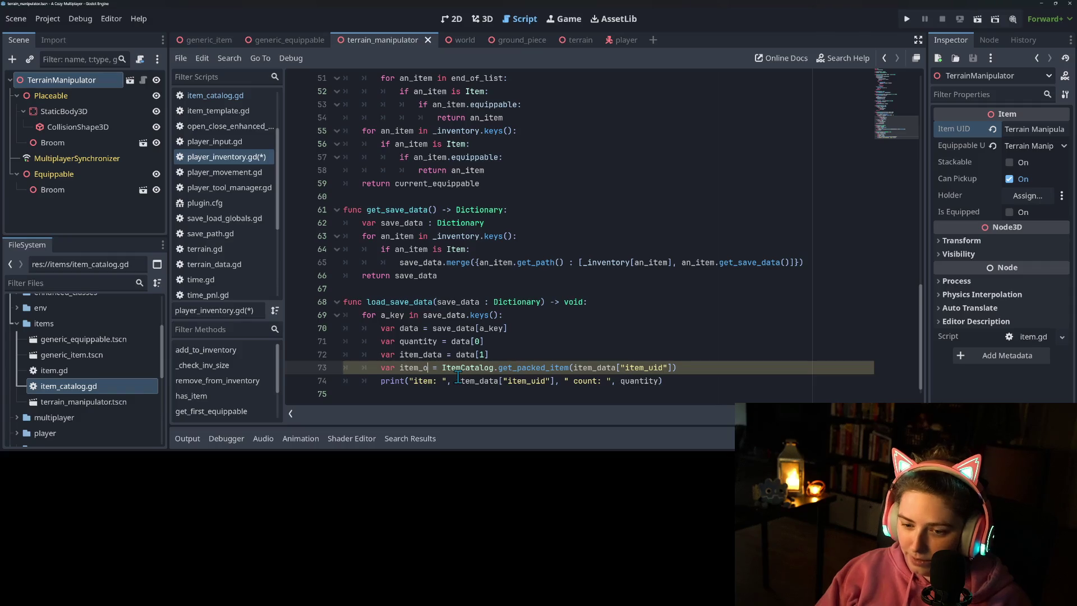
{"action": "key", "text": "BackSpace"}
Step: Add a guard: if item_packed == null: return
{"action": "type", "text": "packed"}
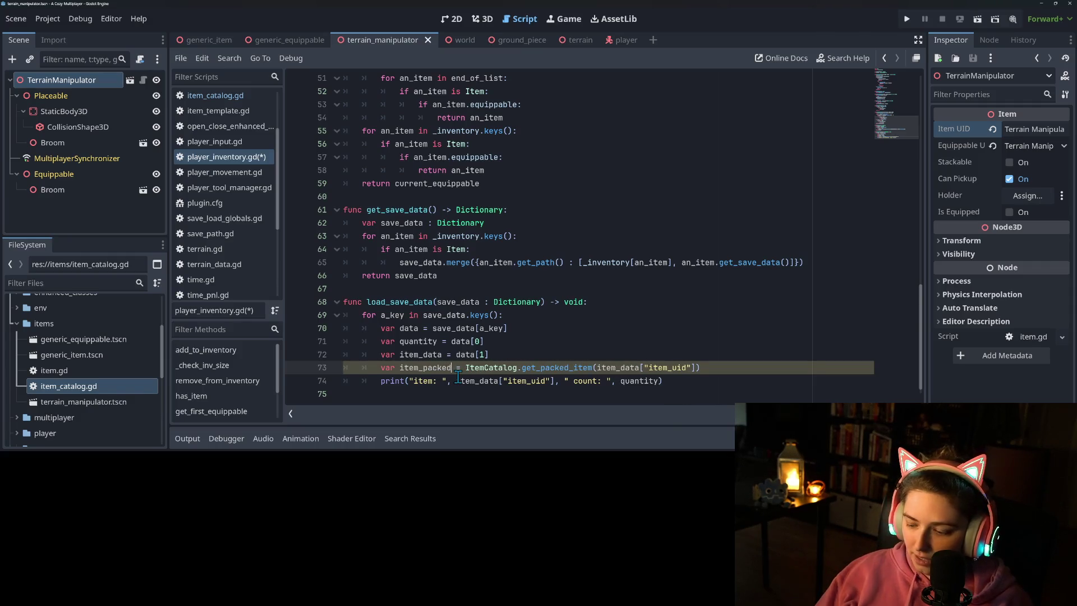
{"action": "key", "text": "Return"}
{"action": "type", "text": "if not ite"}
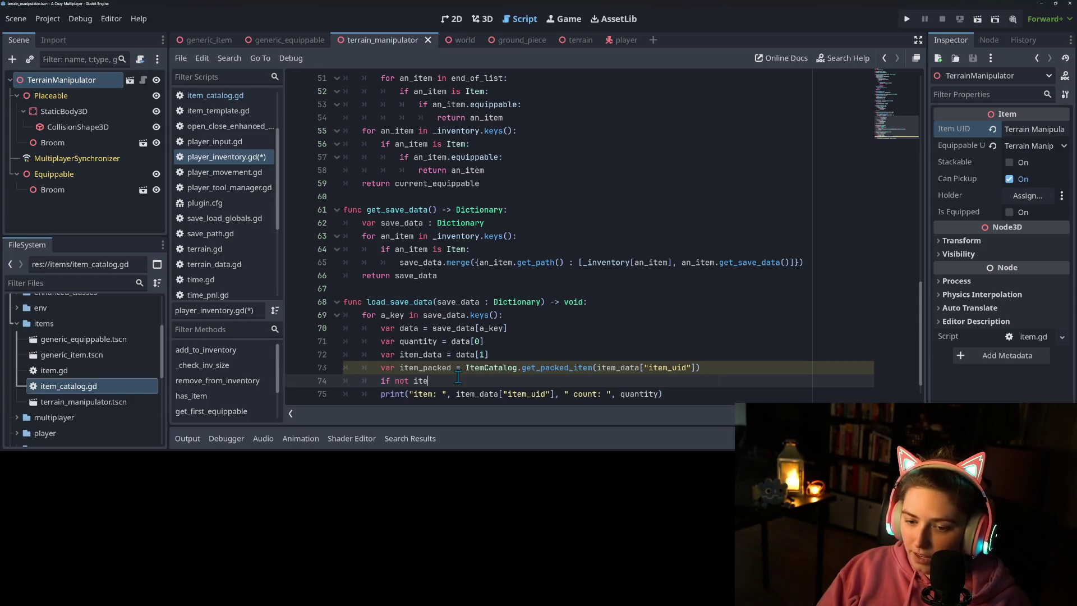
{"action": "type", "text": "m_data"}
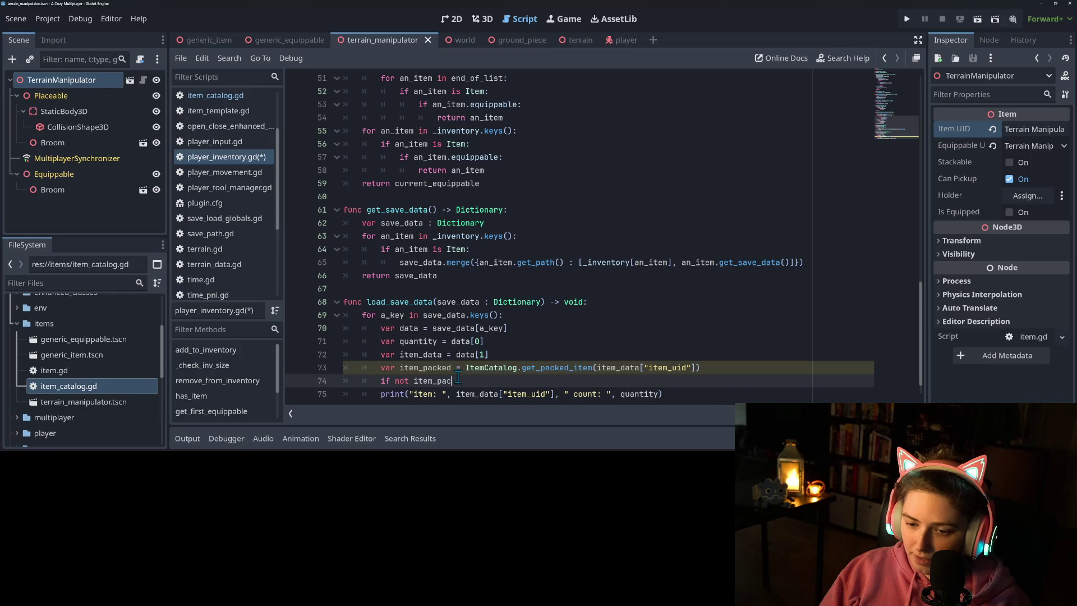
{"action": "type", "text": "ked == null"}
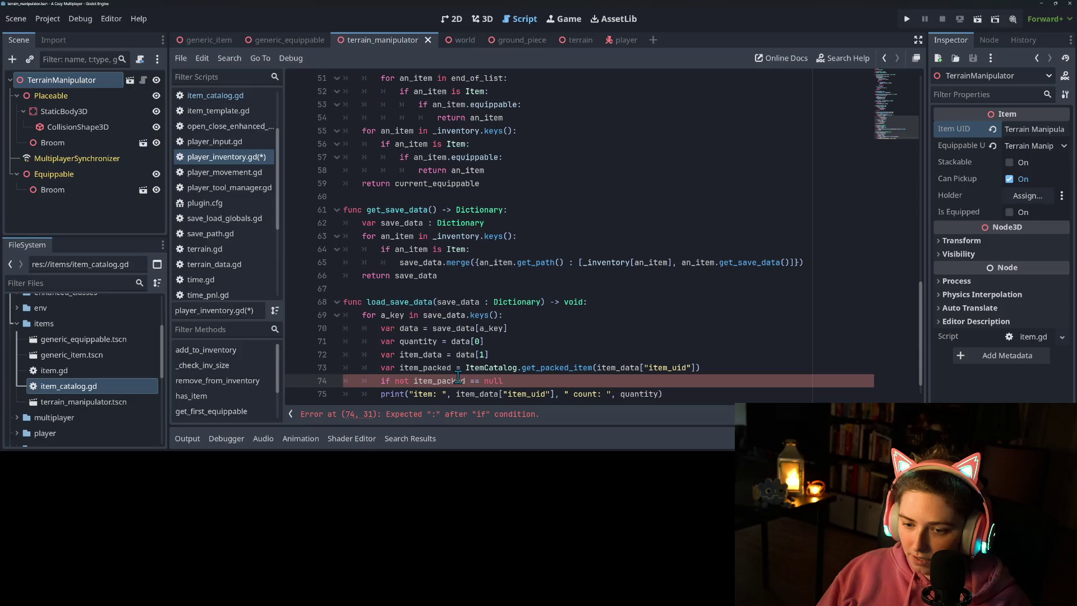
{"action": "double_click", "coordinate": [404, 380]}
{"action": "key", "text": "Delete"}
{"action": "key", "text": "Delete"}
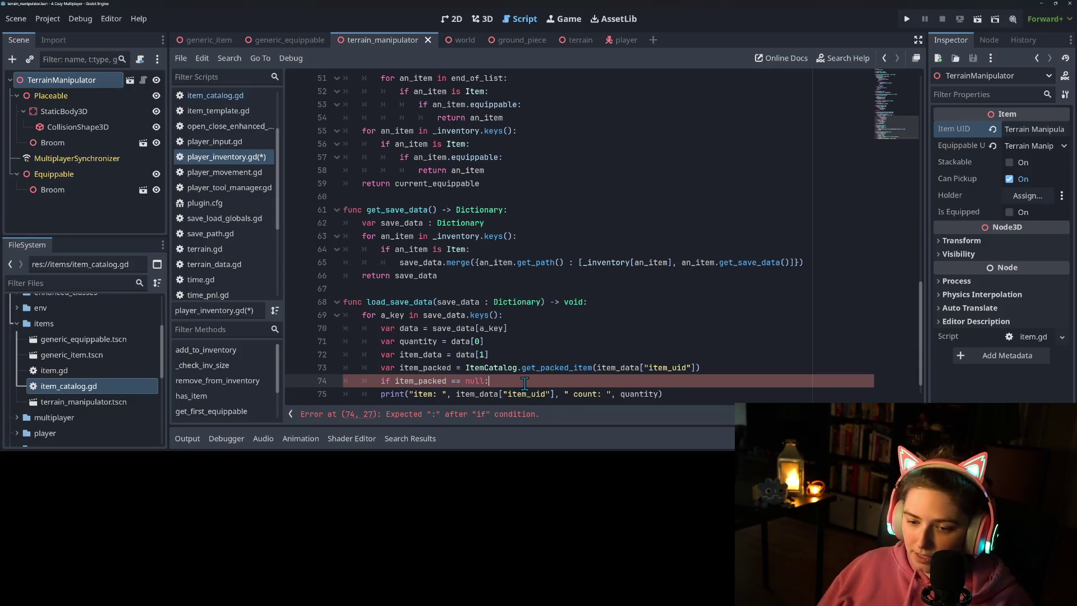
{"action": "key", "text": "Return"}
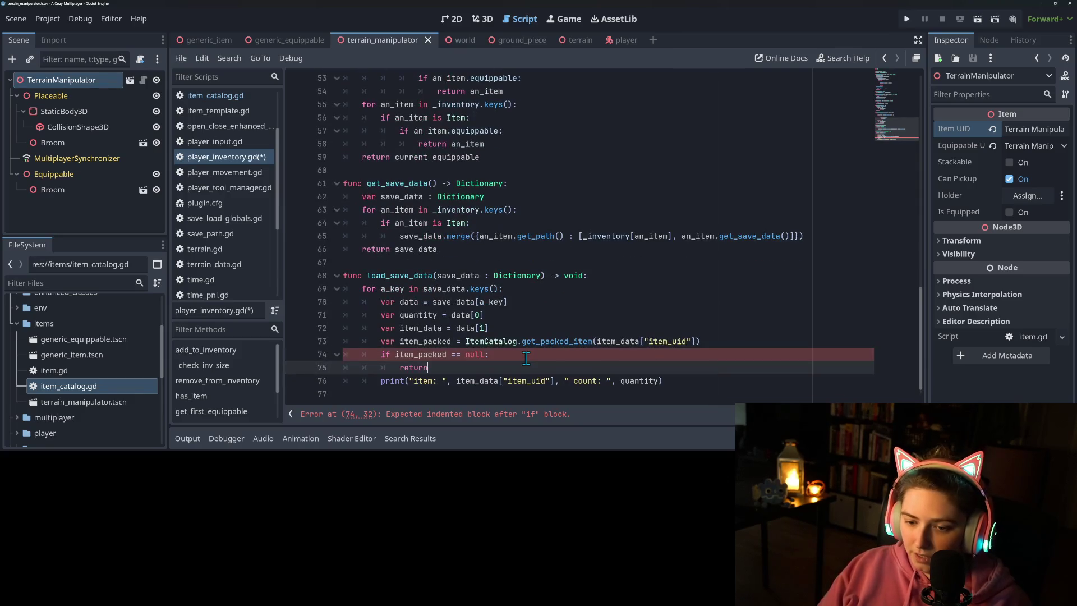
{"action": "key", "text": "Return"}
{"action": "key", "text": "BackSpace"}
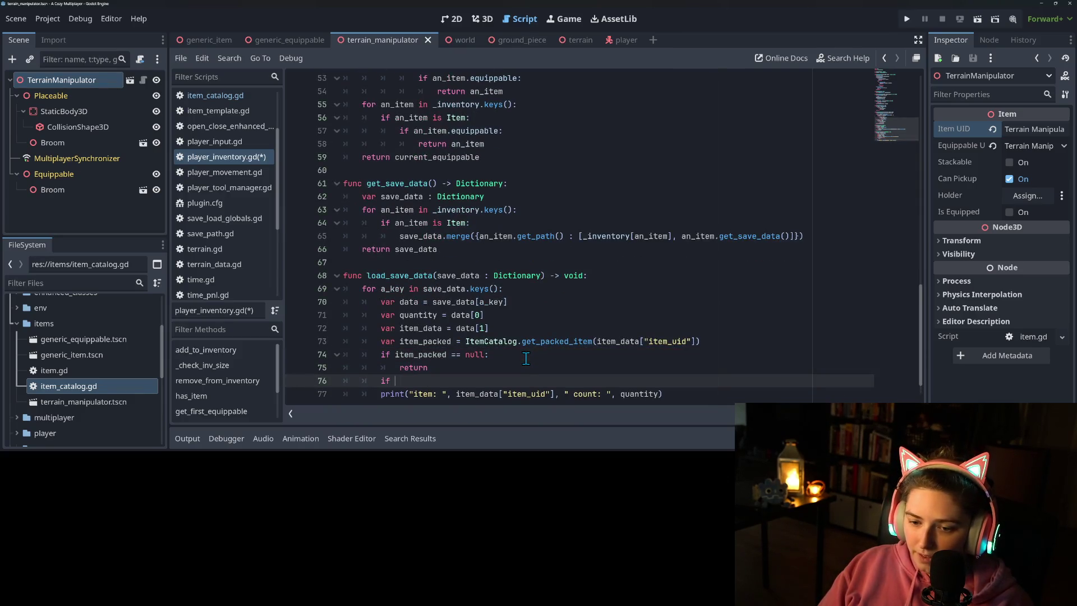
{"action": "type", "text": "var item = i"}
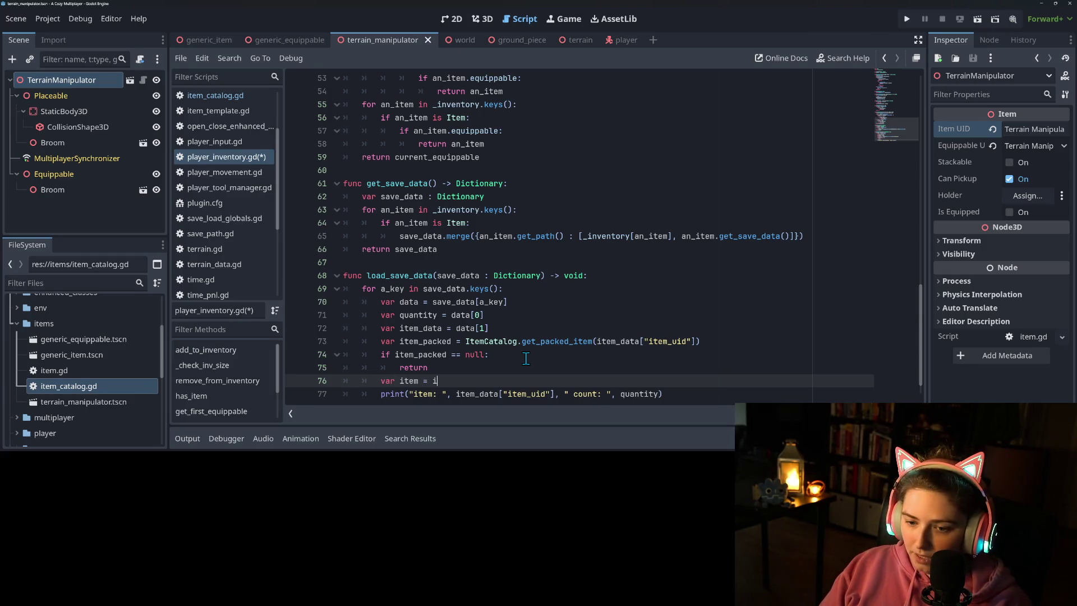
Step: Instantiate item_packed into item and, if item is Item, call add_to_inventory(item, quantity)
{"action": "type", "text": "tem_p"}
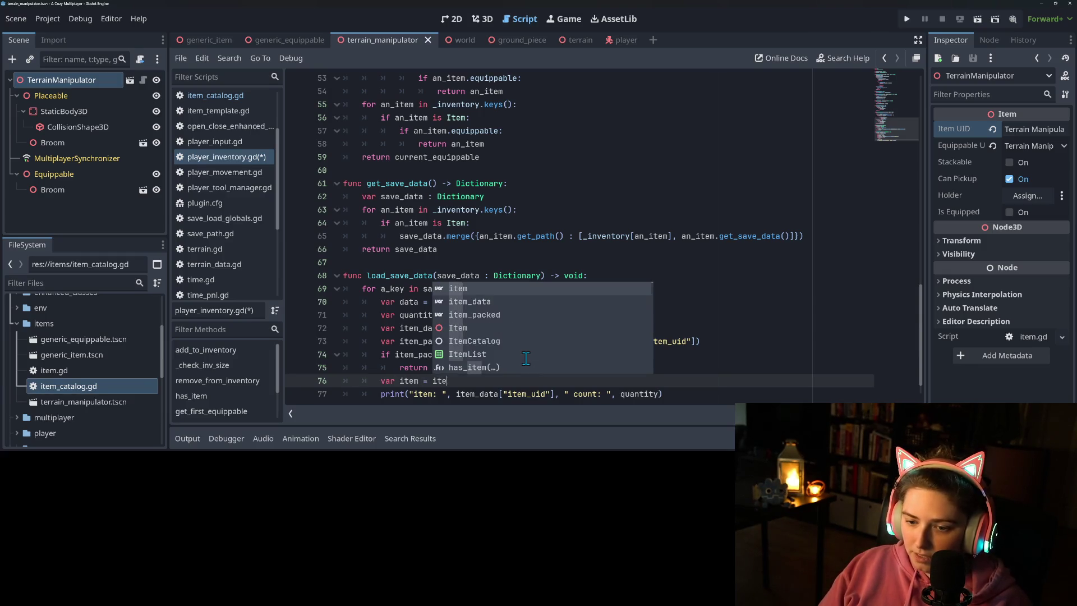
{"action": "type", "text": "acked.ins"}
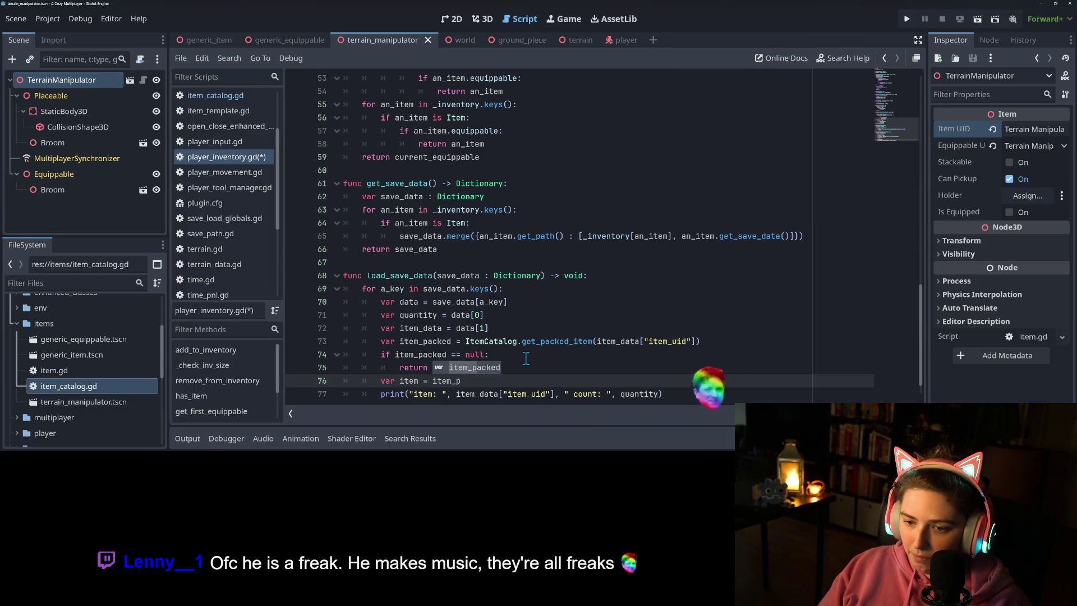
{"action": "key", "text": "Return"}
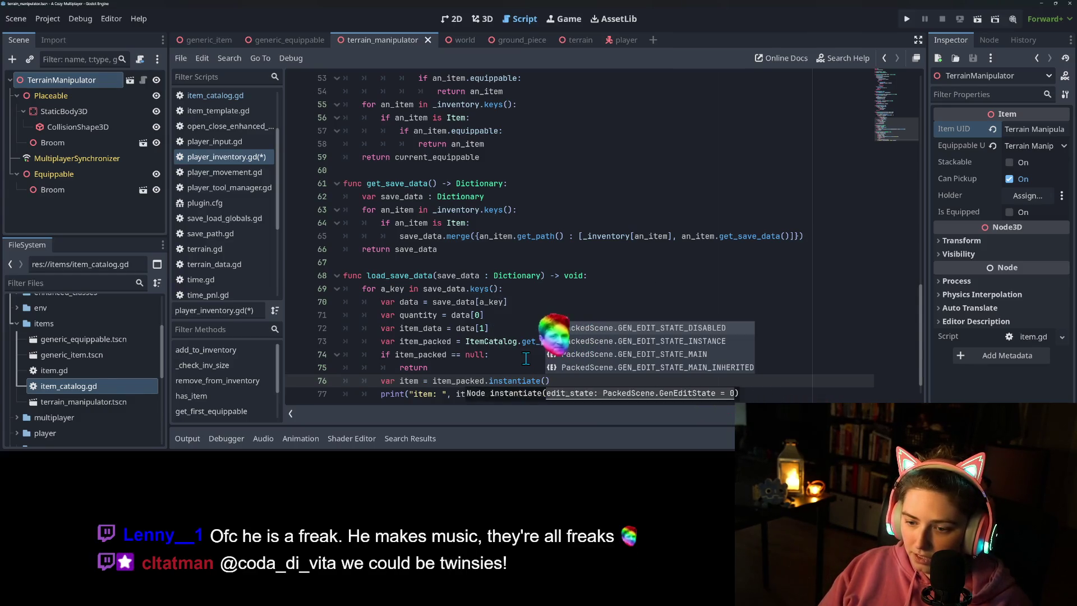
{"action": "type", "text": ")"}
{"action": "key", "text": "Return"}
{"action": "type", "text": "if item is Item"}
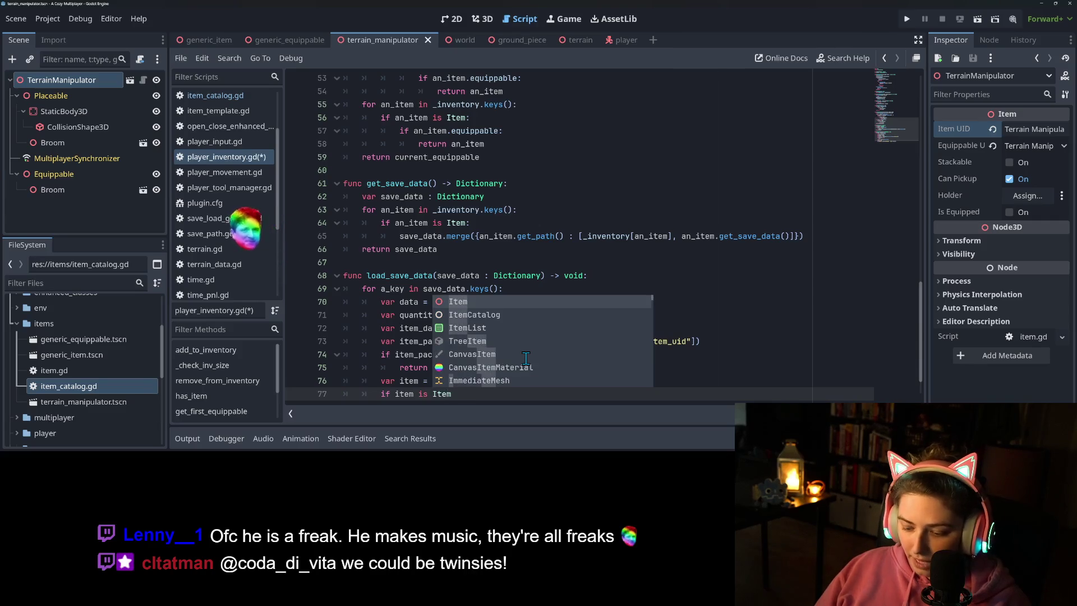
{"action": "type", "text": ":"}
{"action": "key", "text": "Return"}
{"action": "scroll", "coordinate": [517, 358], "scroll_direction": "down", "scroll_amount": 1}
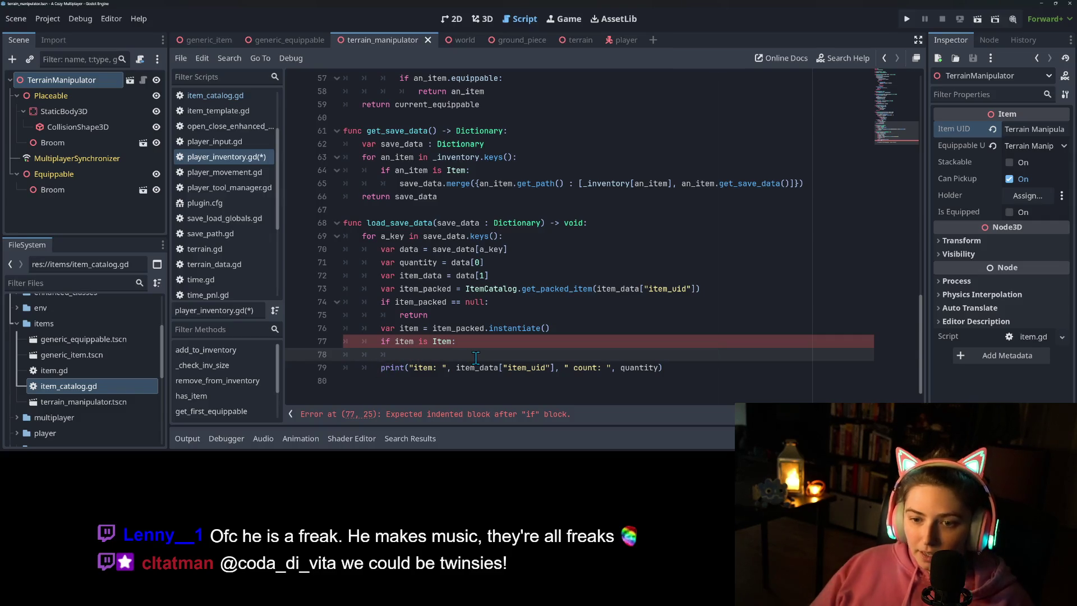
{"action": "type", "text": "add"}
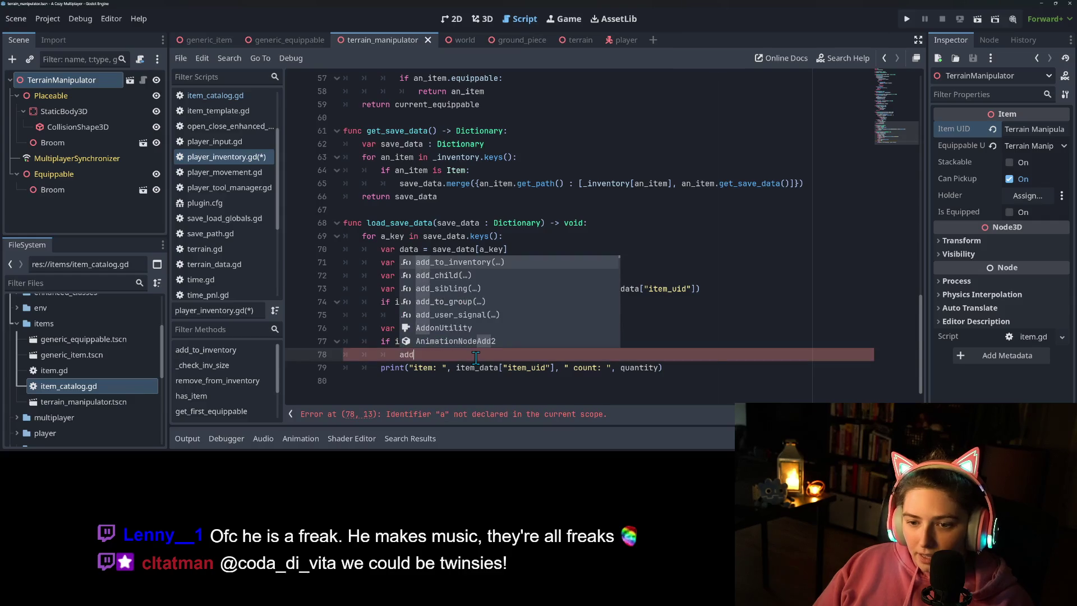
{"action": "key", "text": "Return"}
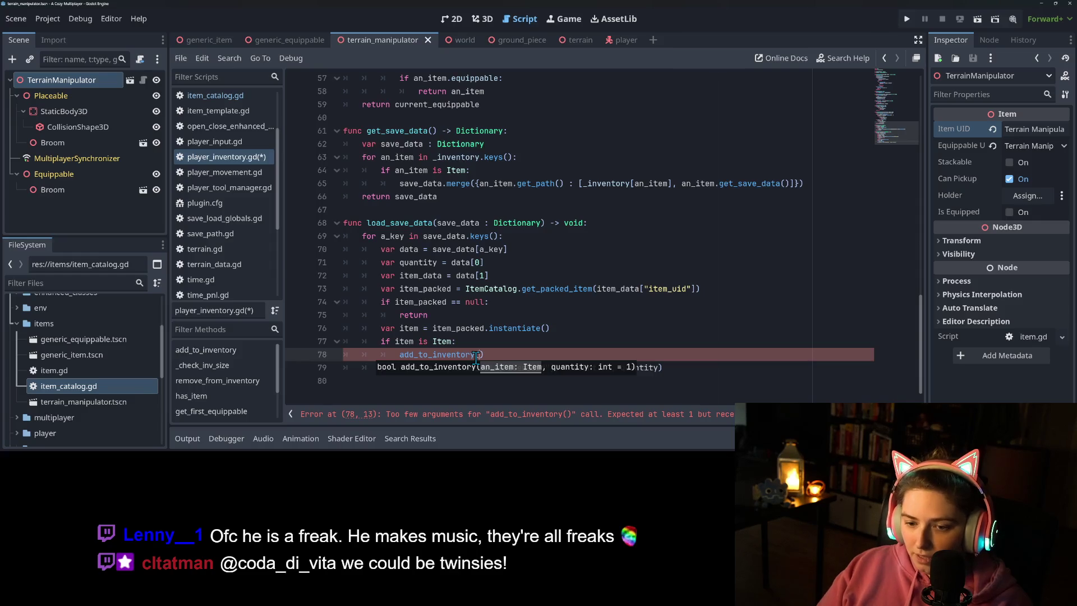
{"action": "type", "text": "item, "}
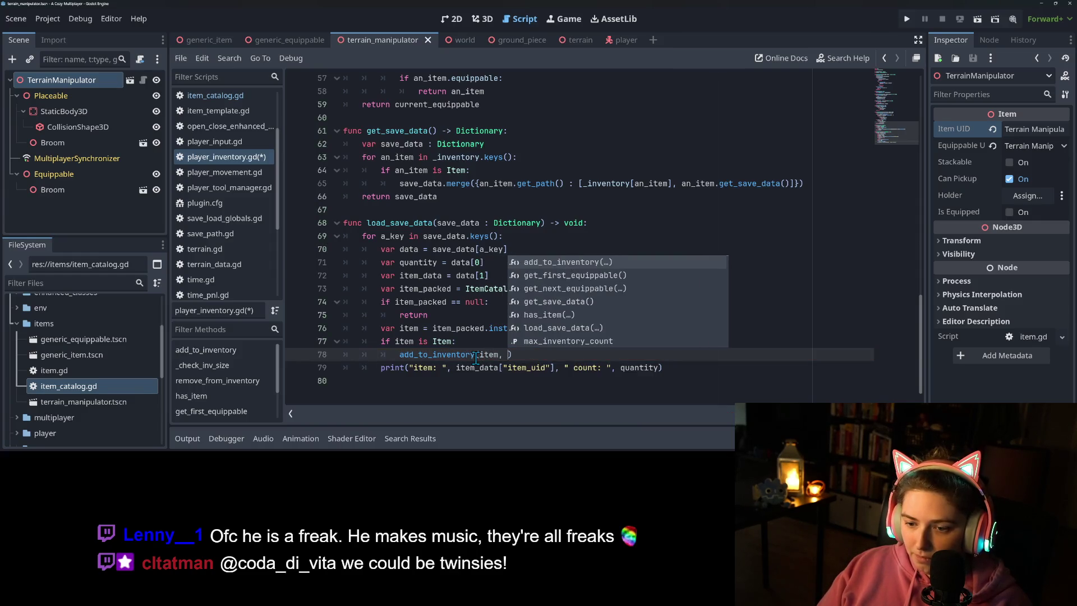
{"action": "type", "text": "quantity"}
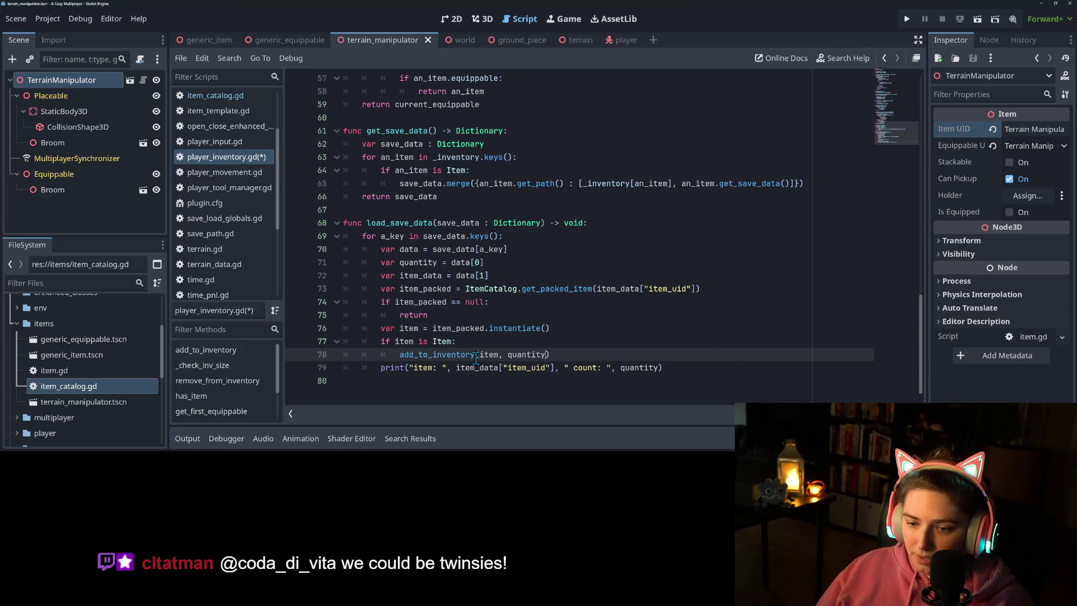
{"action": "scroll", "coordinate": [452, 358], "scroll_direction": "up", "scroll_amount": 10}
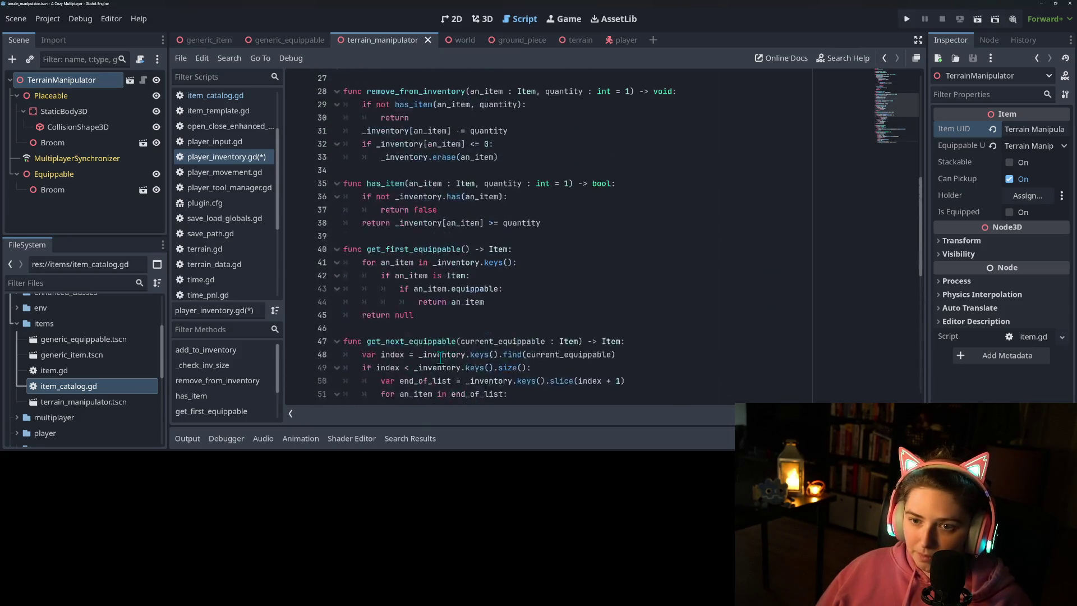
Step: Inspect add_to_inventory, selecting holder and global_position on lines 8–9
{"action": "scroll", "coordinate": [441, 349], "scroll_direction": "up", "scroll_amount": 5}
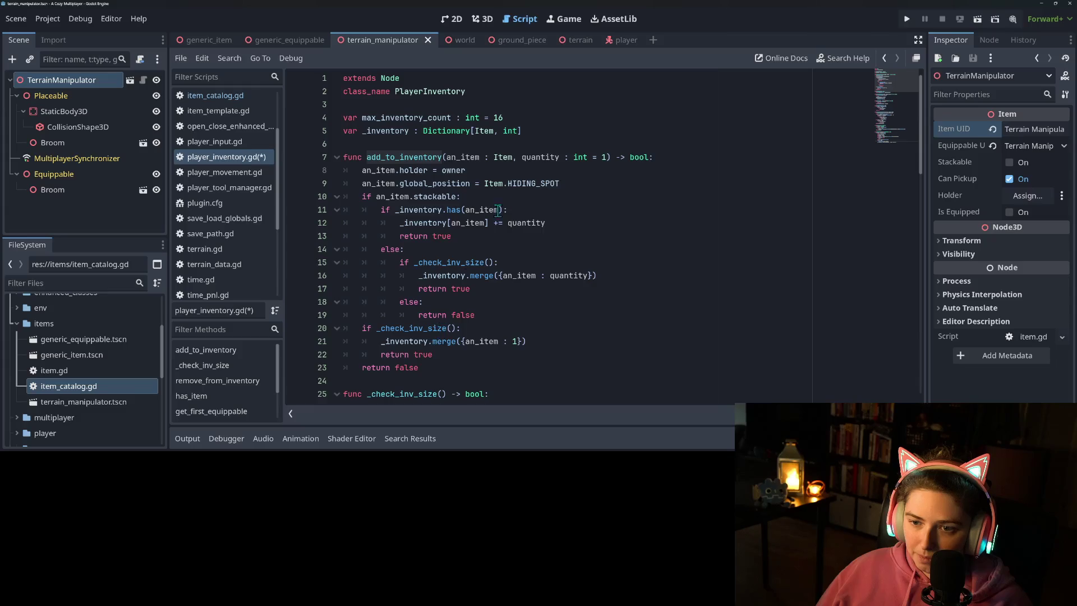
{"action": "left_click", "coordinate": [454, 157]}
{"action": "double_click", "coordinate": [413, 170]}
{"action": "left_click", "coordinate": [455, 171]}
{"action": "left_click", "coordinate": [538, 184]}
{"action": "double_click", "coordinate": [418, 171]}
{"action": "double_click", "coordinate": [422, 184]}
Step: Recheck global_position, holder and owner, then scroll down to load_save_data
{"action": "scroll", "coordinate": [442, 201], "scroll_direction": "down", "scroll_amount": 1}
{"action": "scroll", "coordinate": [443, 201], "scroll_direction": "down", "scroll_amount": 1}
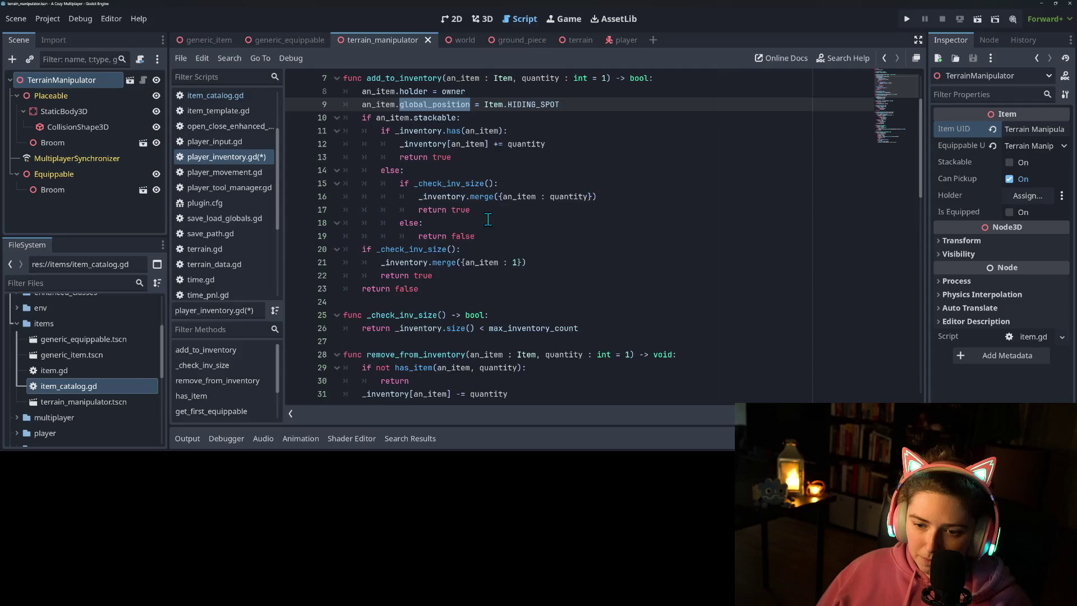
{"action": "scroll", "coordinate": [500, 226], "scroll_direction": "up", "scroll_amount": 2}
{"action": "scroll", "coordinate": [500, 226], "scroll_direction": "down", "scroll_amount": 3}
{"action": "scroll", "coordinate": [500, 226], "scroll_direction": "up", "scroll_amount": 3}
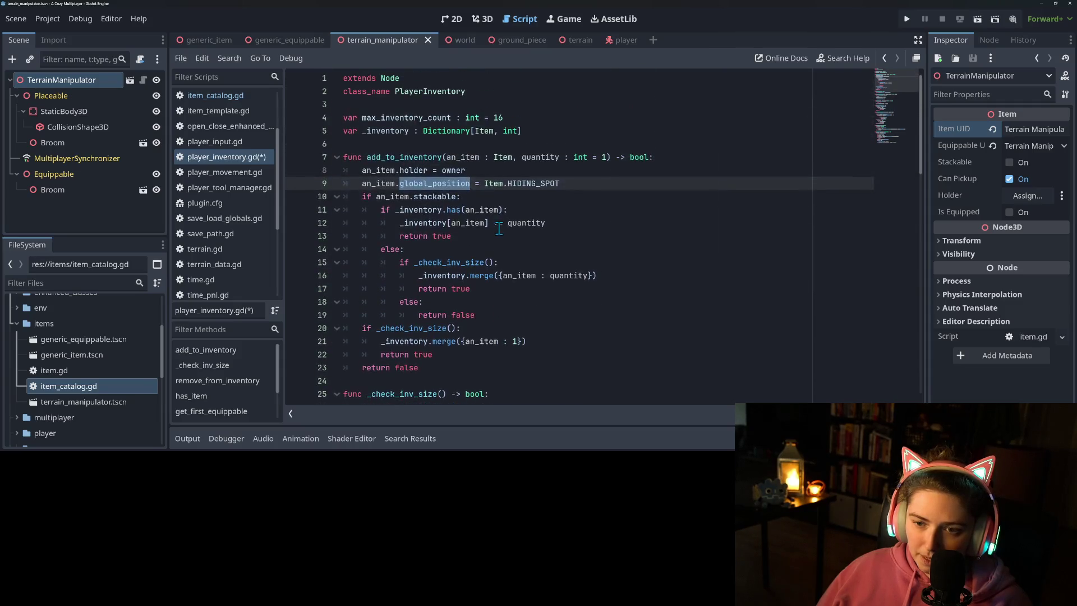
{"action": "double_click", "coordinate": [424, 188]}
{"action": "double_click", "coordinate": [418, 171]}
{"action": "double_click", "coordinate": [453, 171]}
{"action": "scroll", "coordinate": [531, 282], "scroll_direction": "down", "scroll_amount": 14}
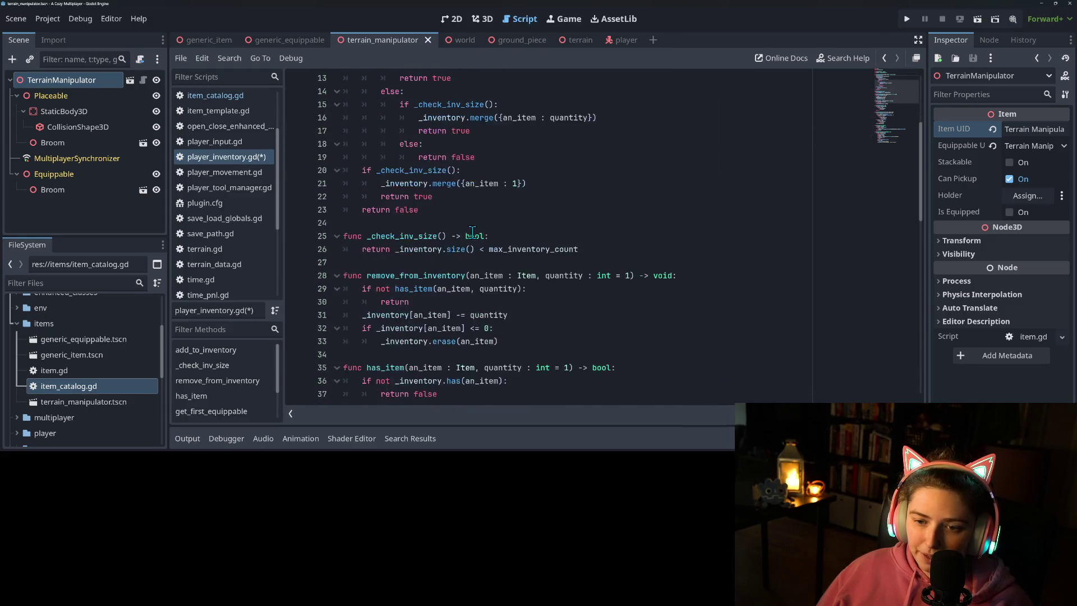
{"action": "scroll", "coordinate": [531, 282], "scroll_direction": "down", "scroll_amount": 5}
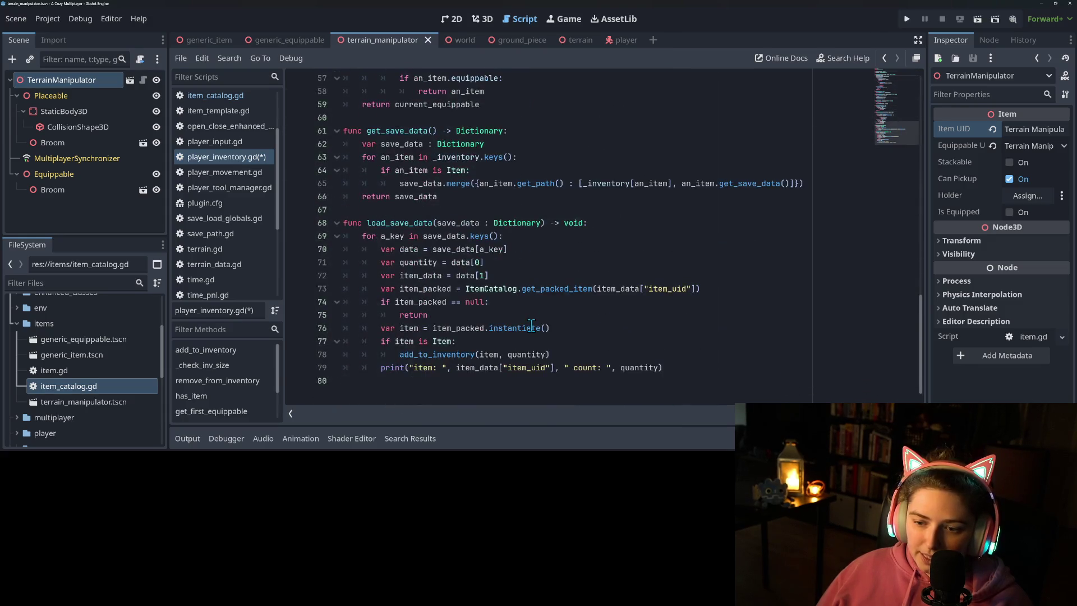
Step: Insert an add_child(item) call on a new line above add_to_inventory
{"action": "left_click", "coordinate": [477, 355]}
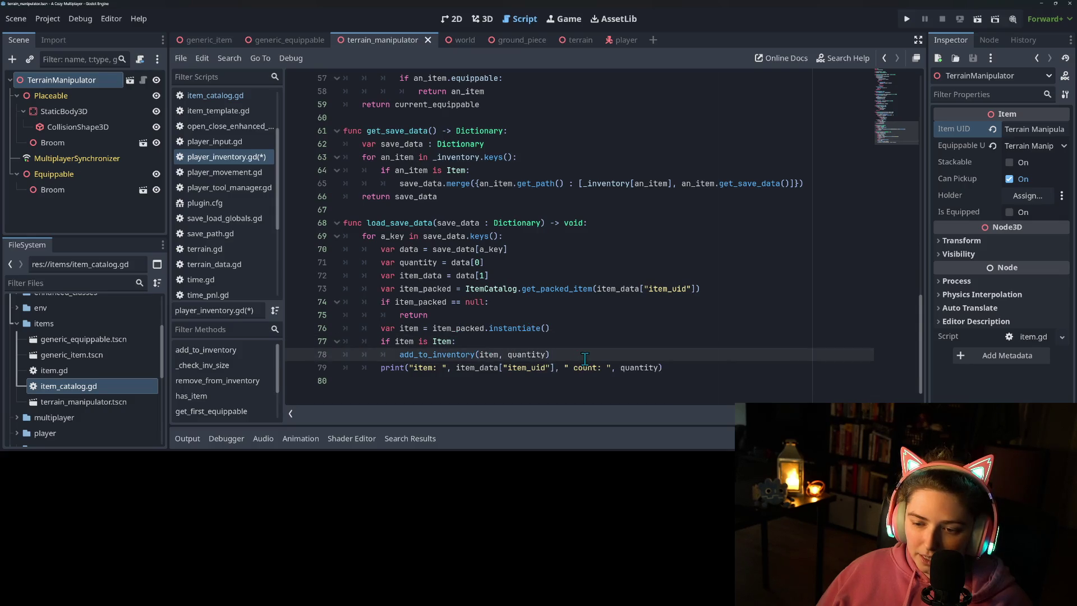
{"action": "key", "text": "Return"}
{"action": "key", "text": "Up"}
{"action": "type", "text": "item."}
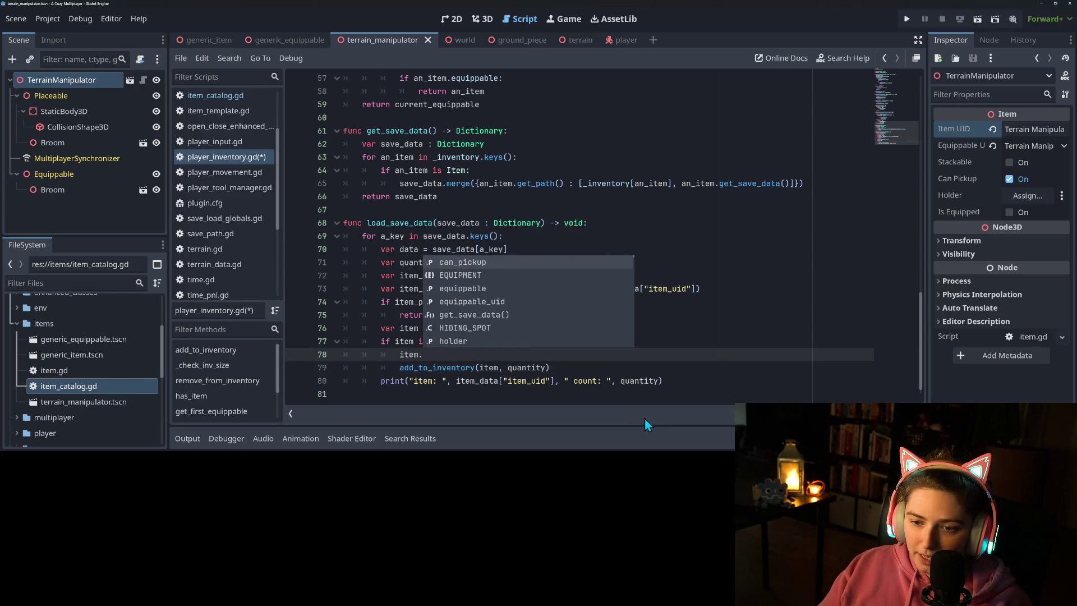
{"action": "key", "text": "BackSpace"}
{"action": "key", "text": "BackSpace"}
{"action": "key", "text": "BackSpace"}
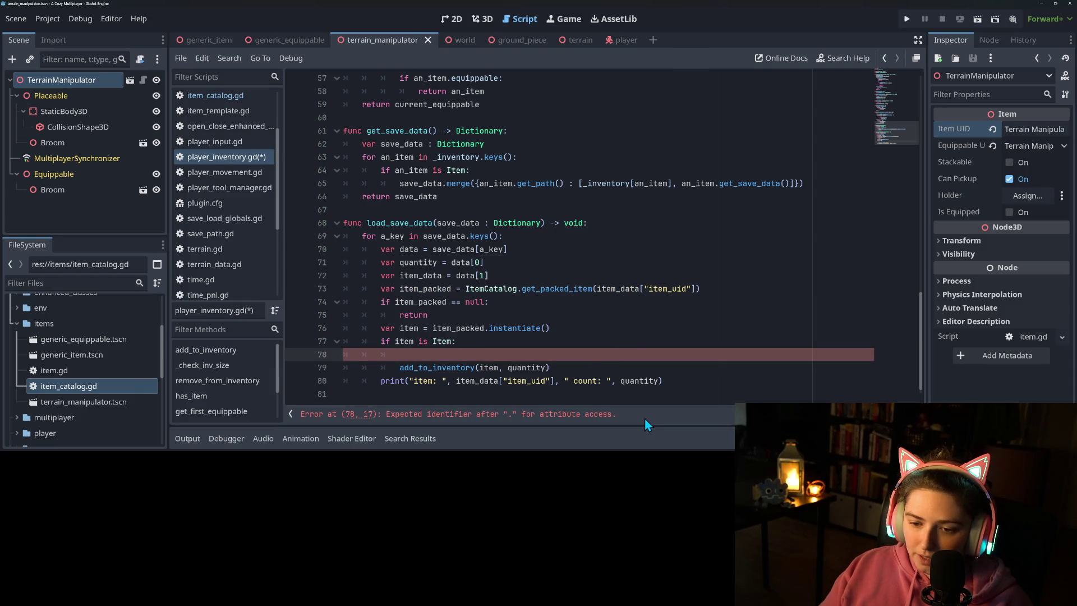
{"action": "type", "text": "add_ch"}
{"action": "key", "text": "Return"}
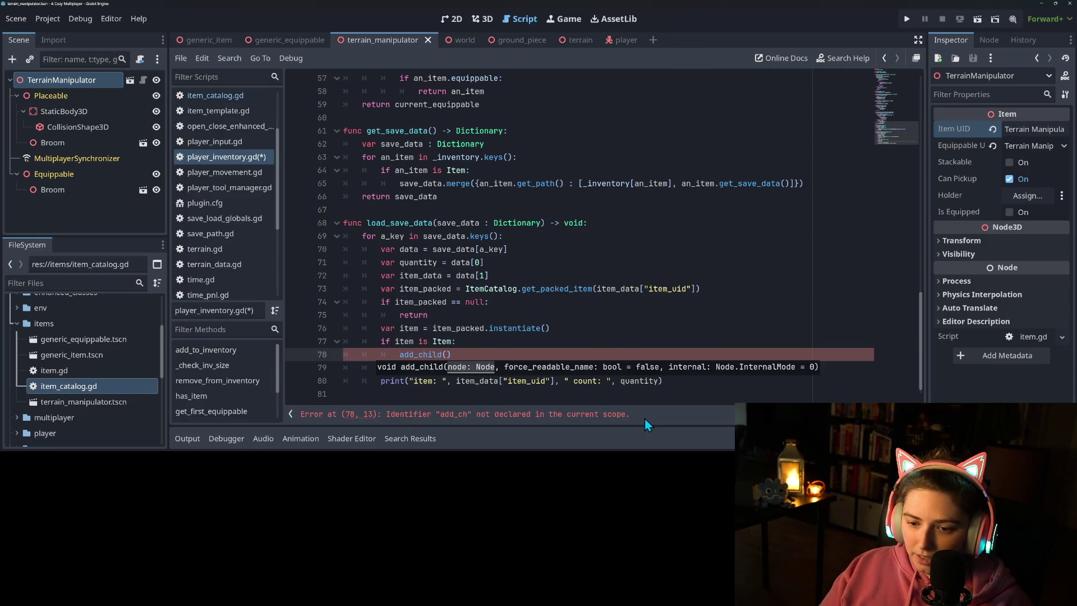
{"action": "type", "text": "item"}
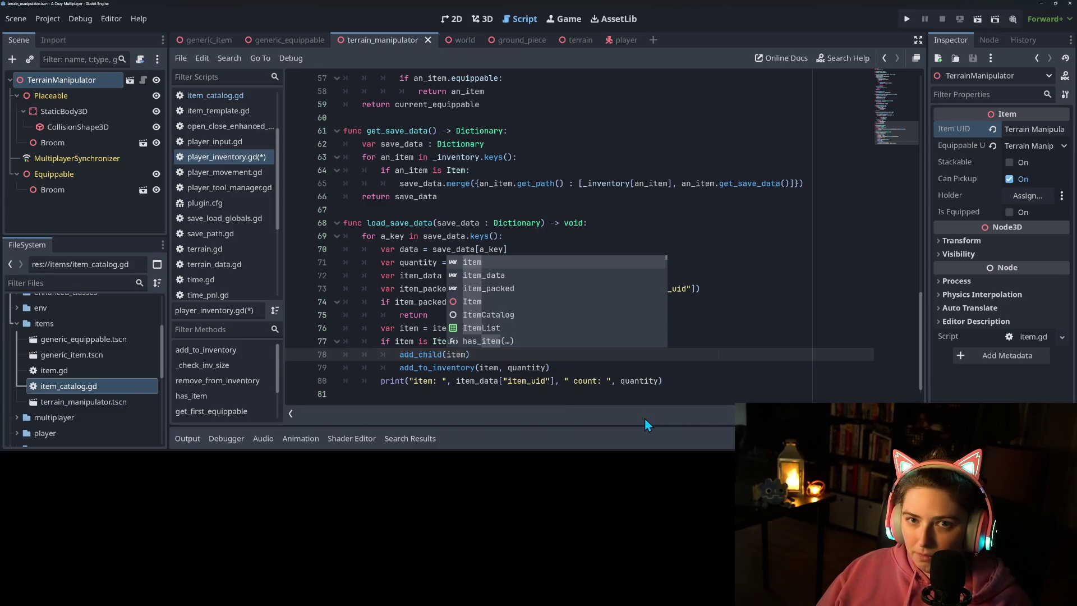
Step: Rewrite the call as owner.owner.add_child(item) and run the game
{"action": "key", "text": "BackSpace"}
{"action": "key", "text": "BackSpace"}
{"action": "key", "text": "BackSpace"}
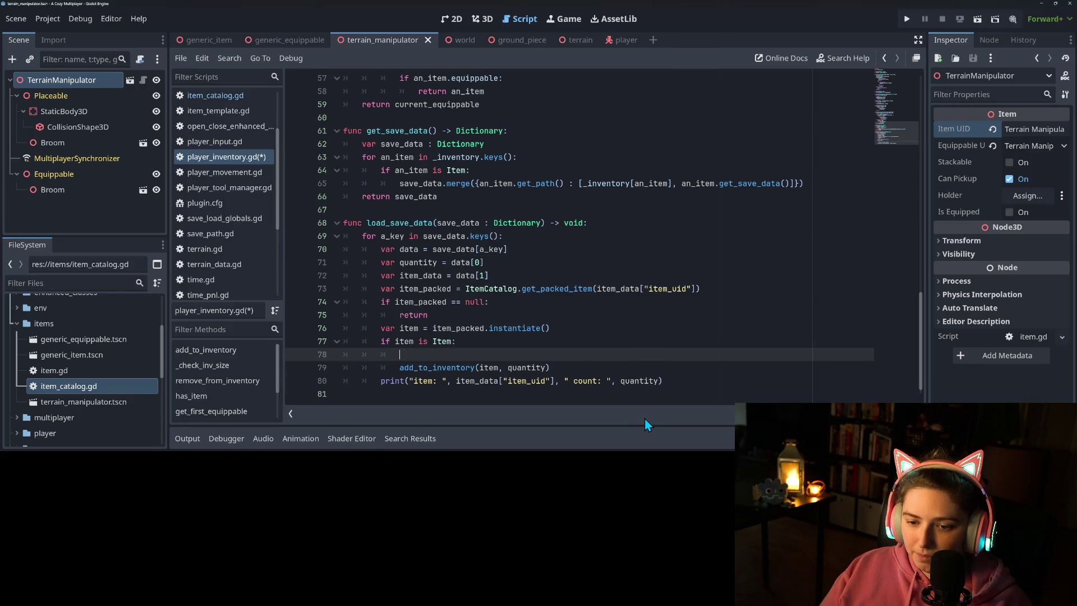
{"action": "type", "text": "owner.owner."}
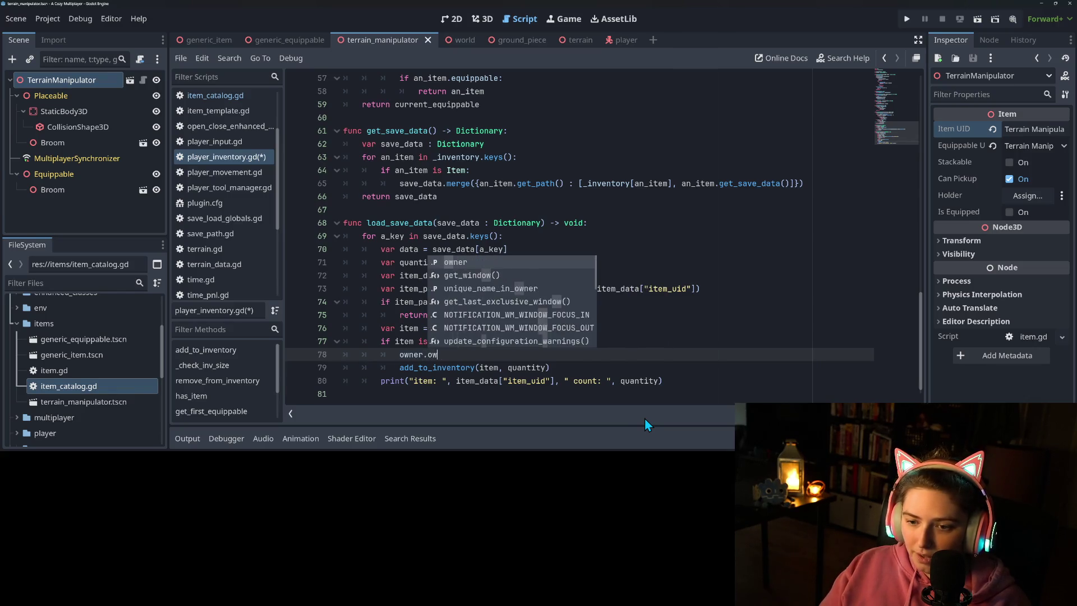
{"action": "type", "text": "add"}
{"action": "key", "text": "Return"}
{"action": "type", "text": "item"}
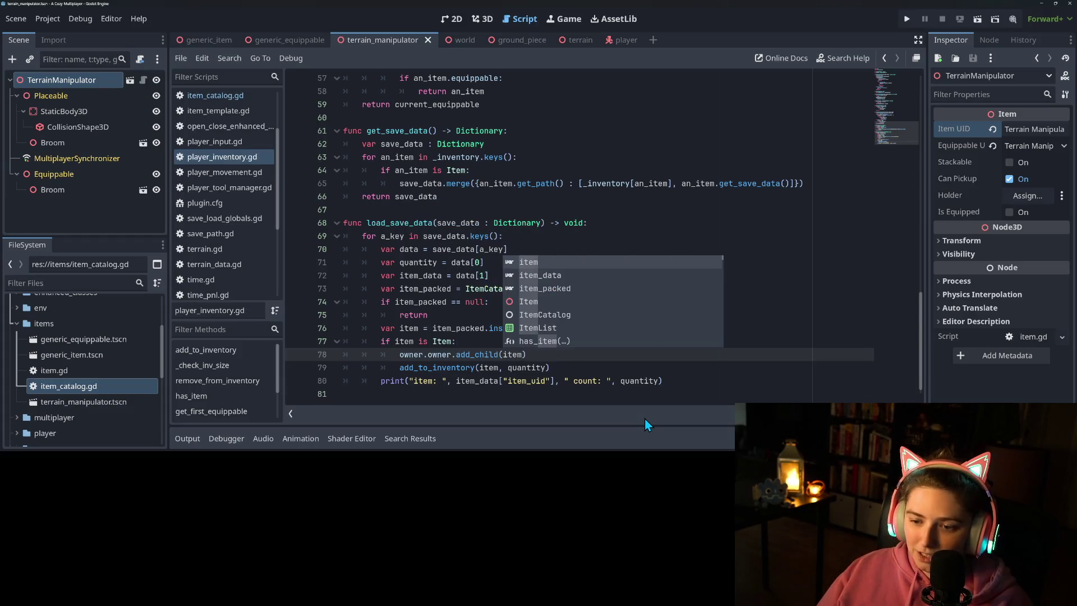
{"action": "double_click", "coordinate": [455, 368]}
{"action": "left_click", "coordinate": [596, 367]}
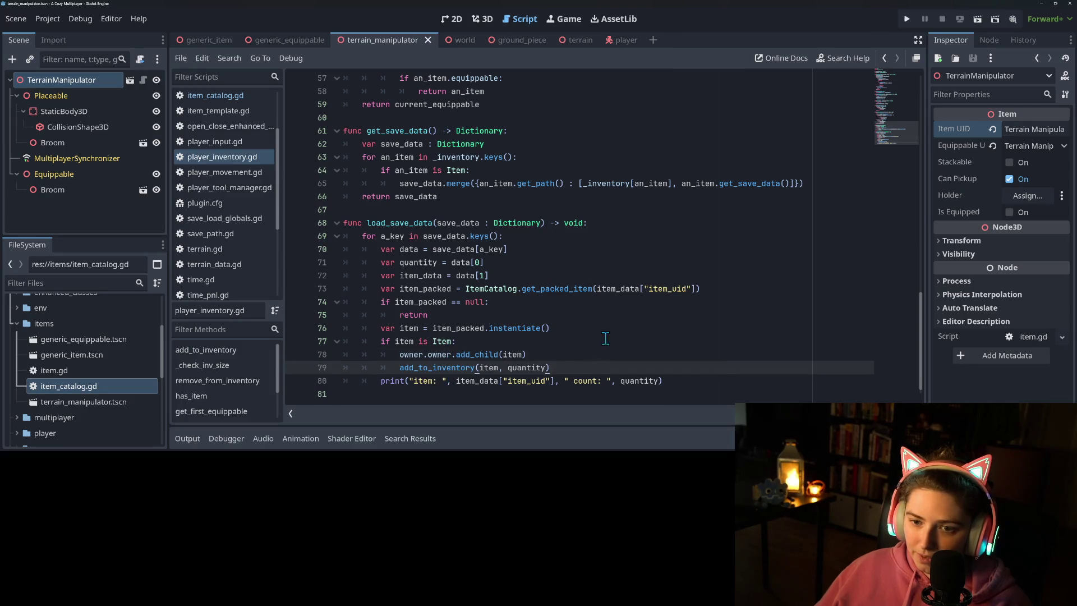
{"action": "left_click", "coordinate": [908, 16]}
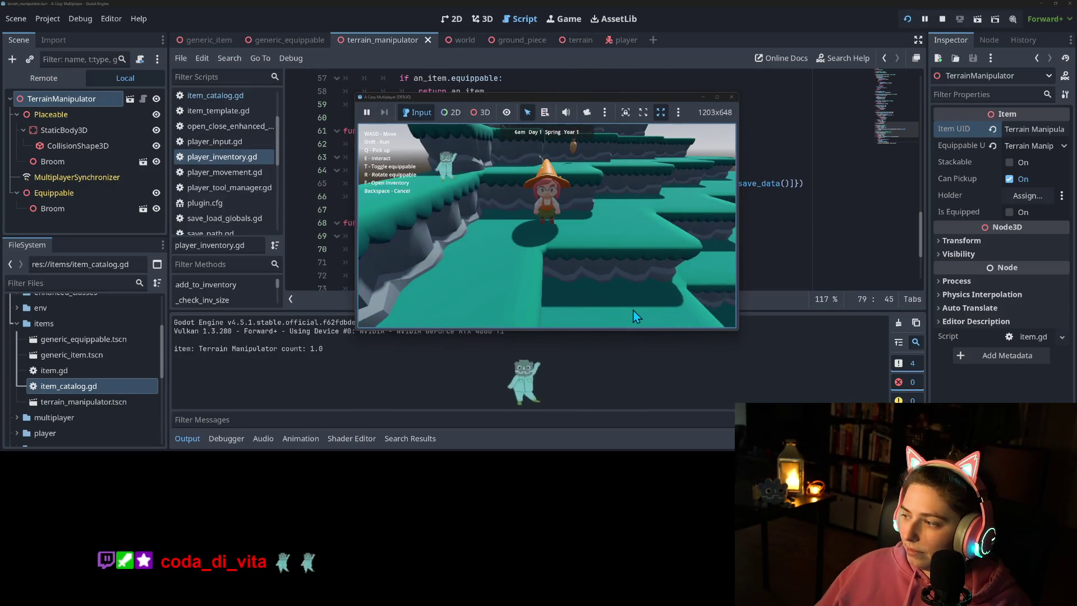
Step: Fly around the game, pick up the Terrain Manipulator, cycle equippables with T, then stop the game
{"action": "key", "text": "t"}
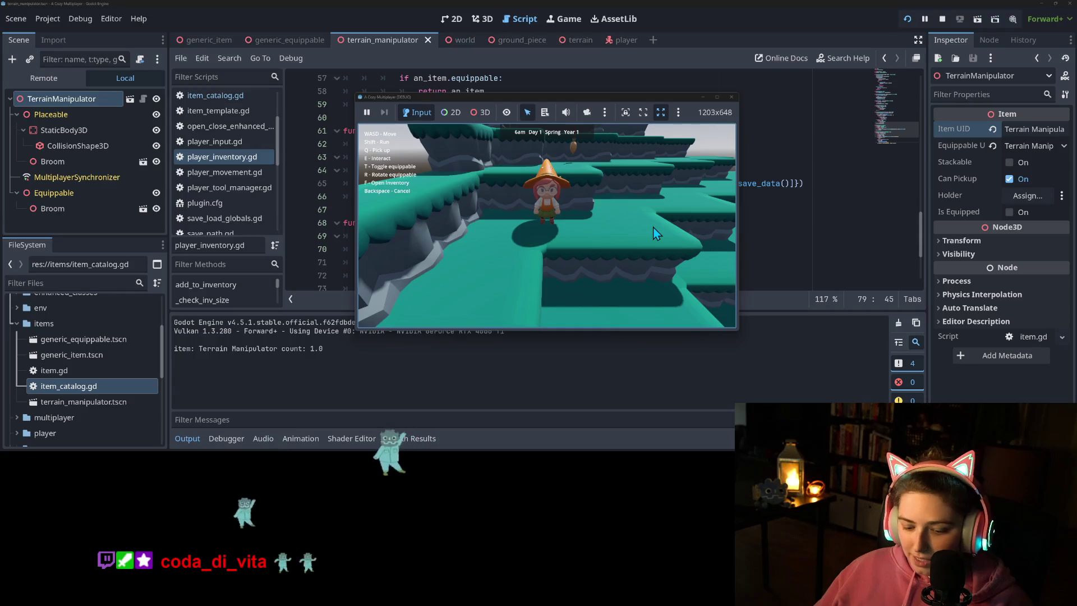
{"action": "key", "text": "w"}
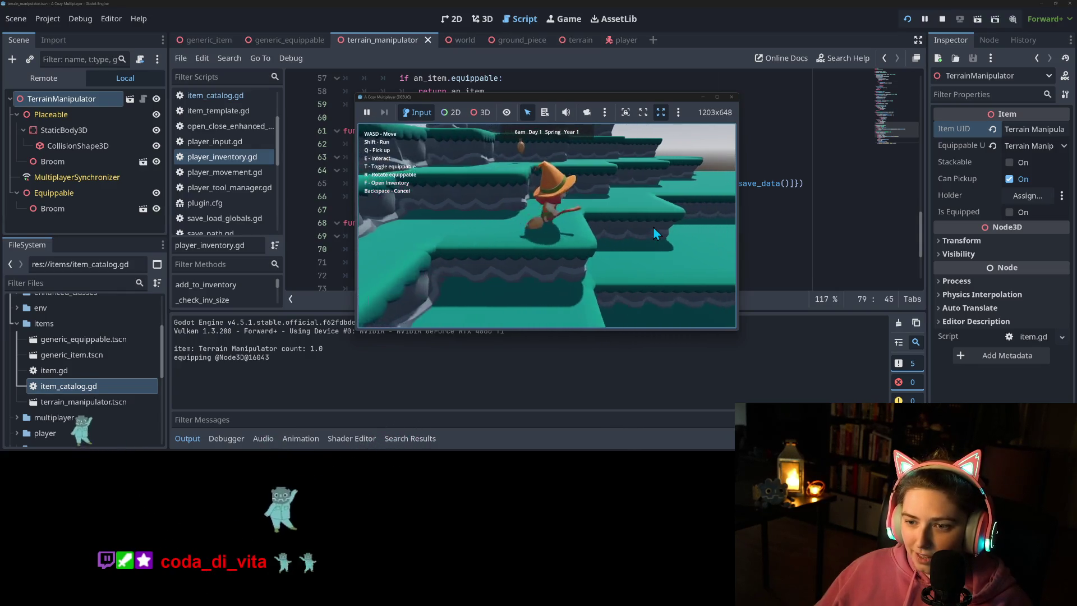
{"action": "key", "text": "w"}
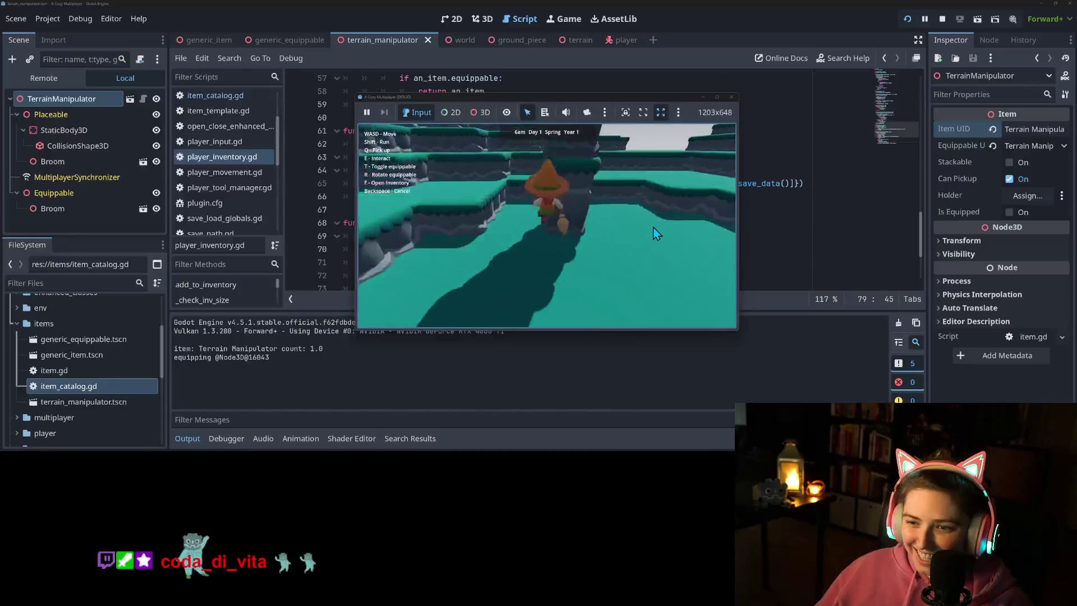
{"action": "key", "text": "a"}
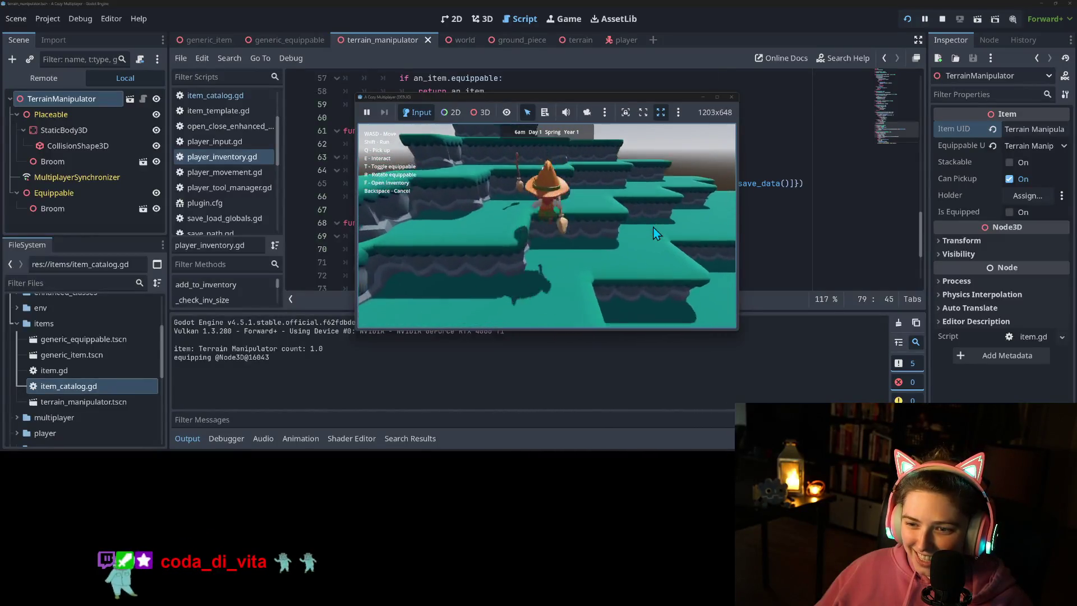
{"action": "key", "text": "w"}
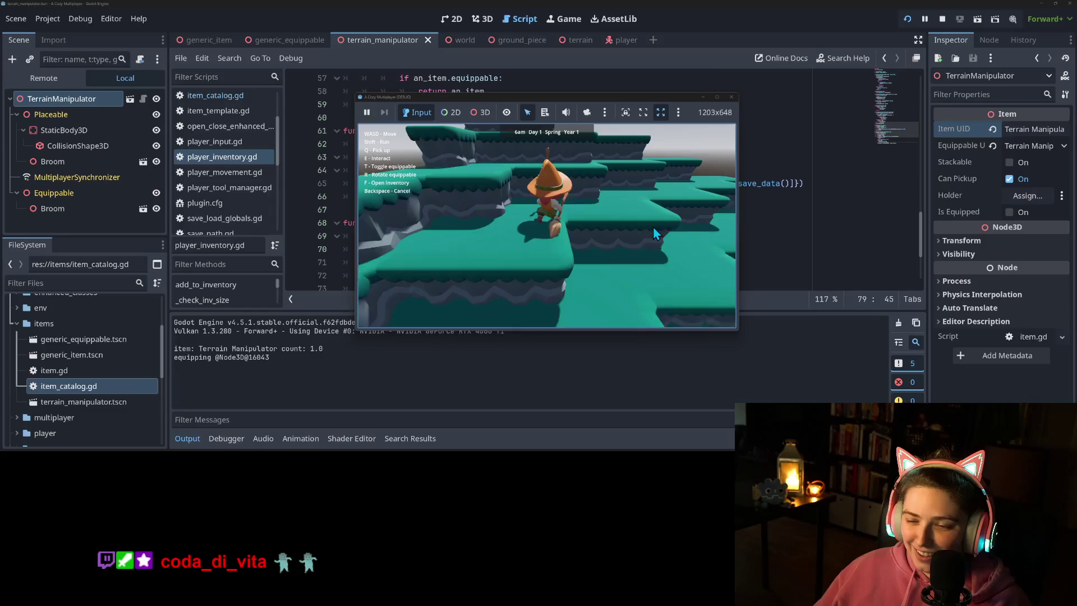
{"action": "key", "text": "q"}
{"action": "key", "text": "a"}
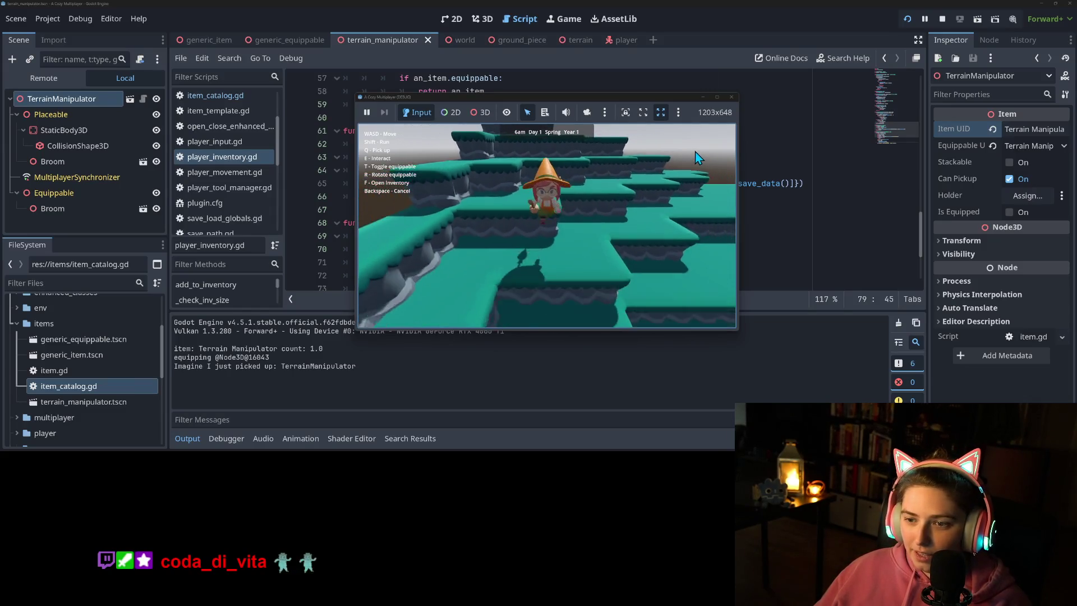
{"action": "key", "text": "t"}
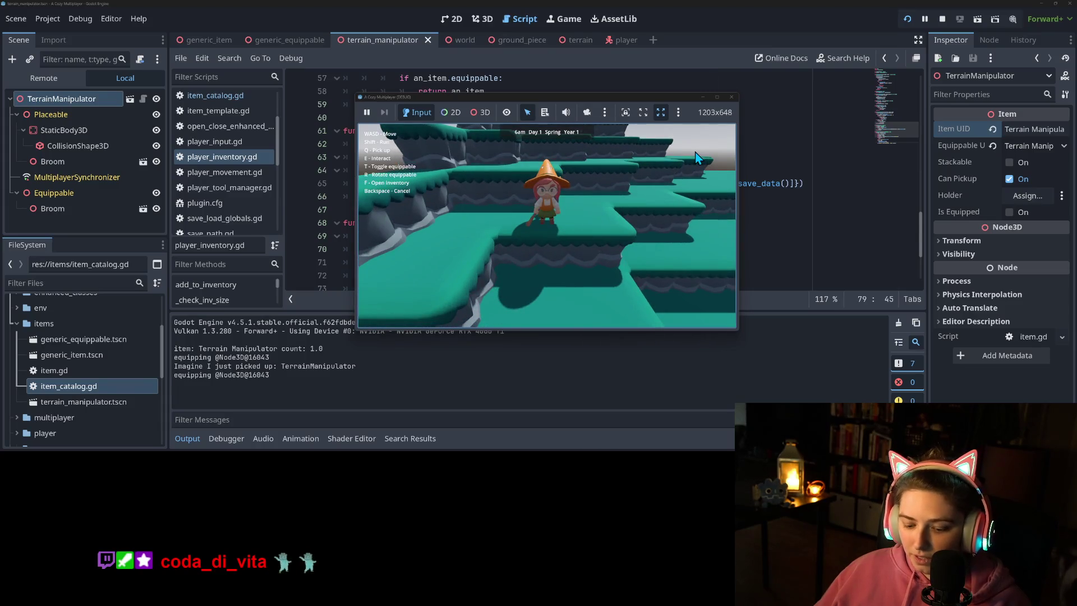
{"action": "key", "text": "t"}
{"action": "key", "text": "t"}
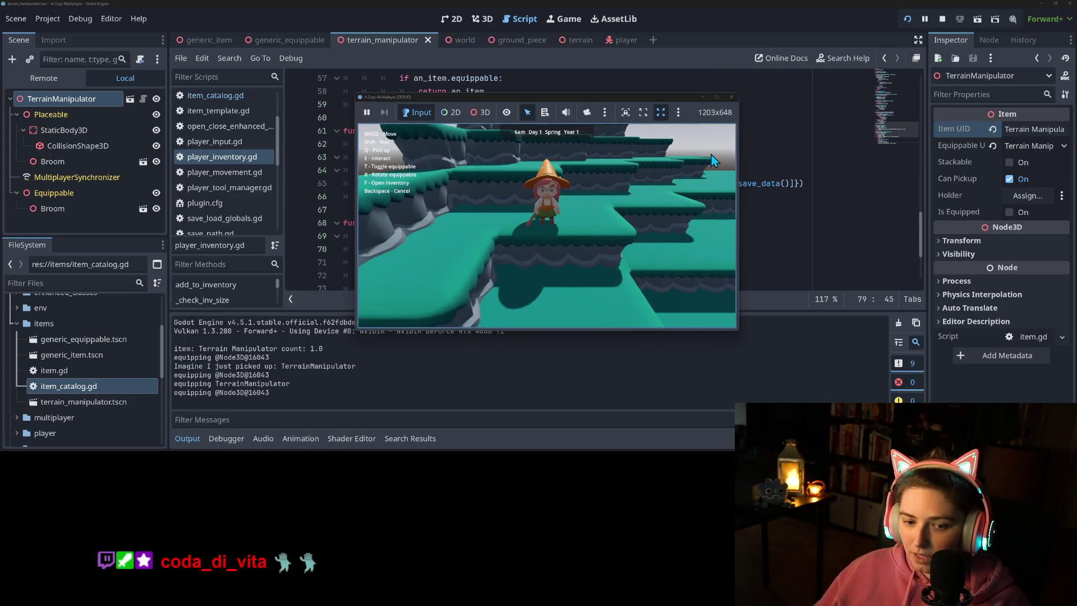
{"action": "left_click", "coordinate": [732, 97]}
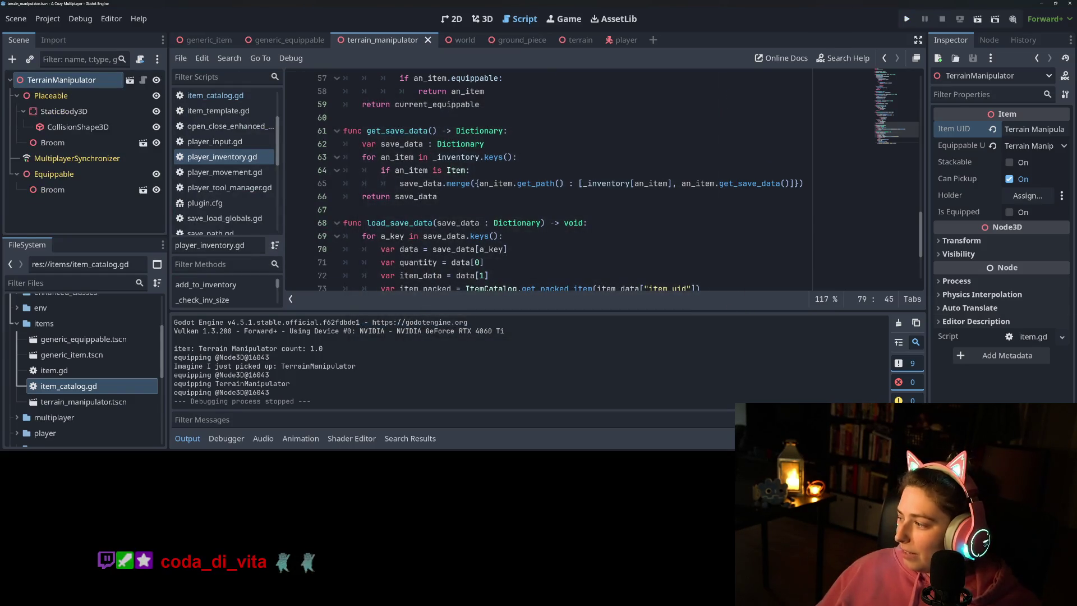
Step: Reload game_data.json in Notepad++ to check saved Player items, then return to Godot with the output collapsed
{"action": "key", "text": "alt+Tab"}
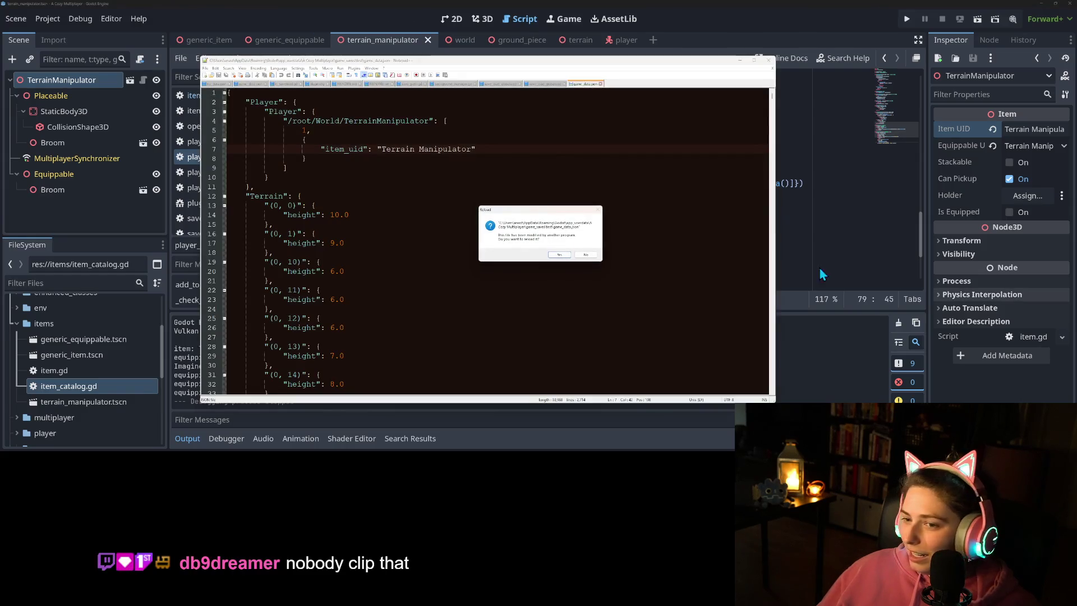
{"action": "left_click", "coordinate": [557, 255]}
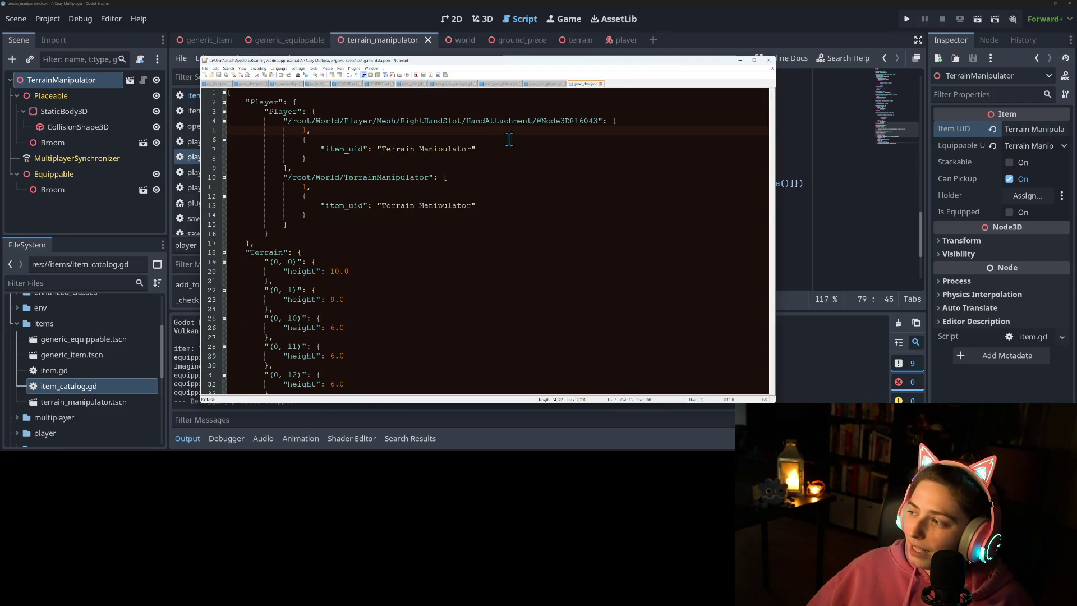
{"action": "left_click", "coordinate": [741, 60]}
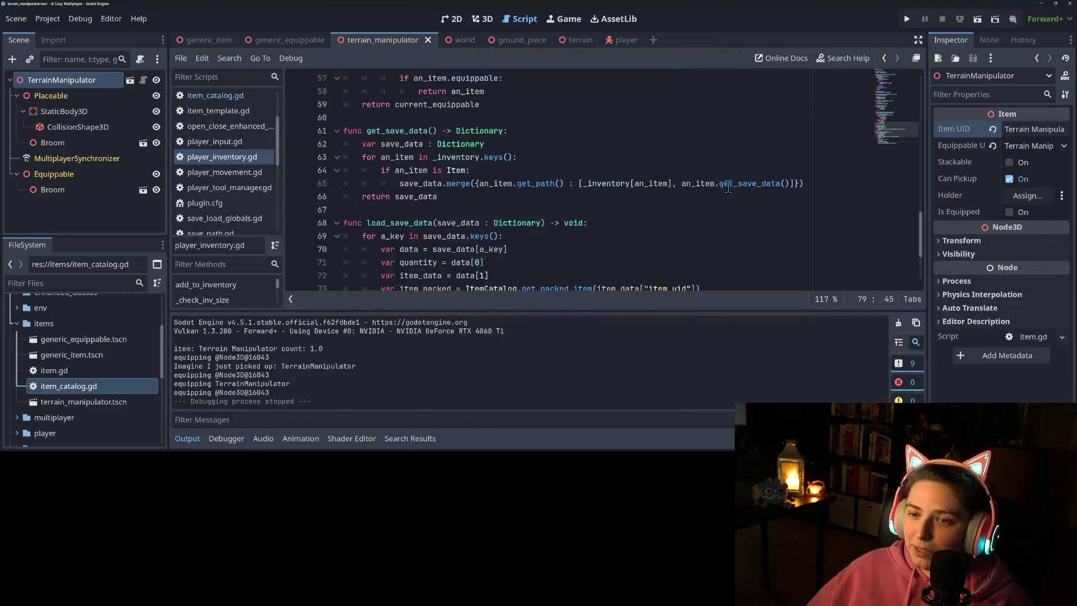
{"action": "left_click", "coordinate": [713, 198]}
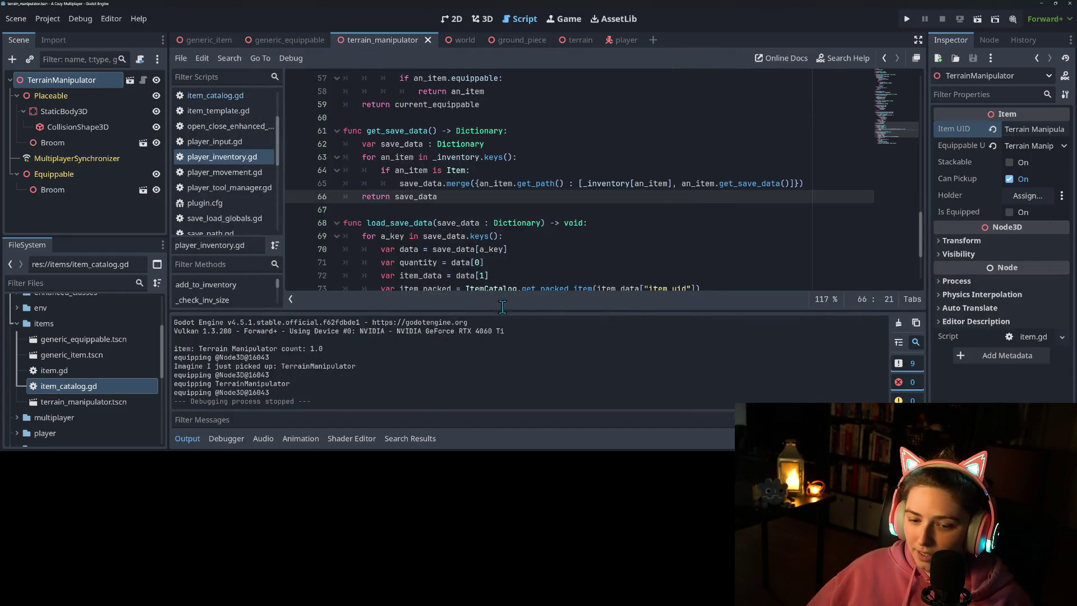
{"action": "left_click", "coordinate": [188, 438]}
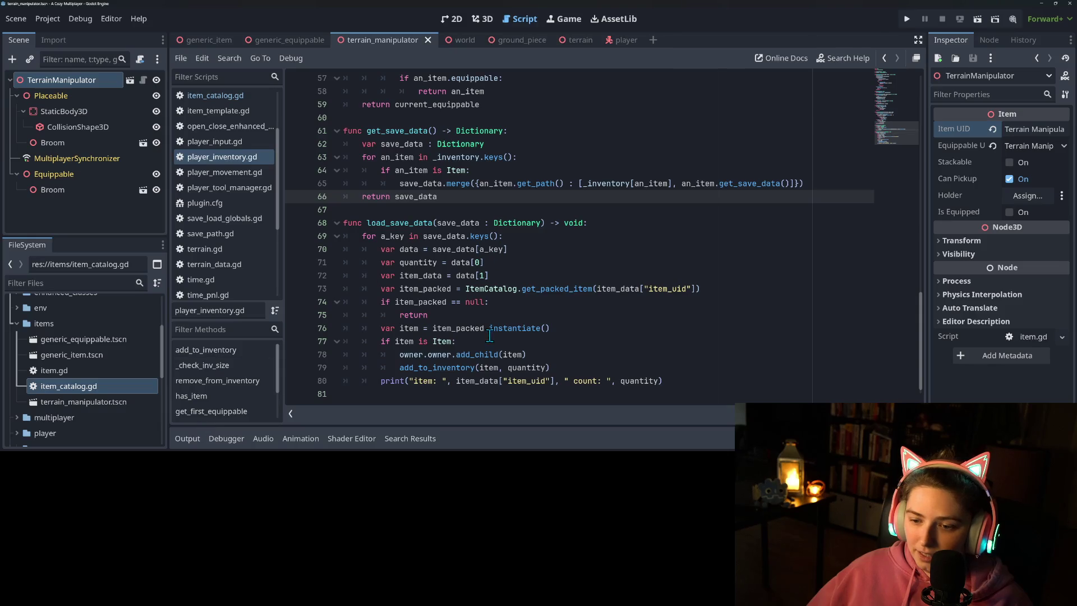
Step: Delete the debug print statement on line 80 and save the script
{"action": "scroll", "coordinate": [490, 335], "scroll_direction": "down", "scroll_amount": 1}
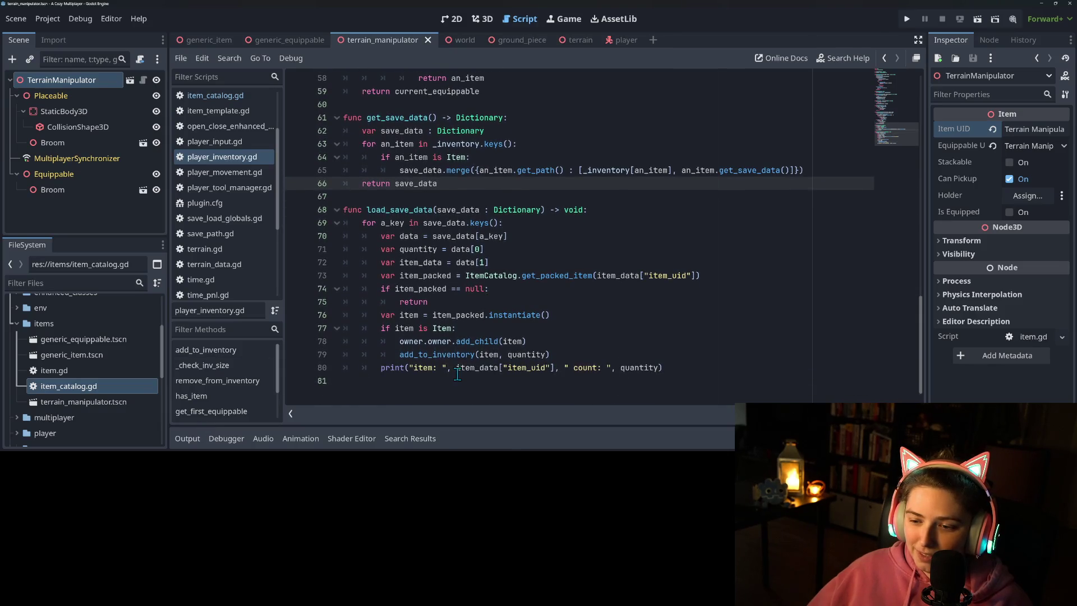
{"action": "left_click", "coordinate": [483, 358]}
{"action": "left_click_drag", "start_coordinate": [708, 368], "coordinate": [281, 365]}
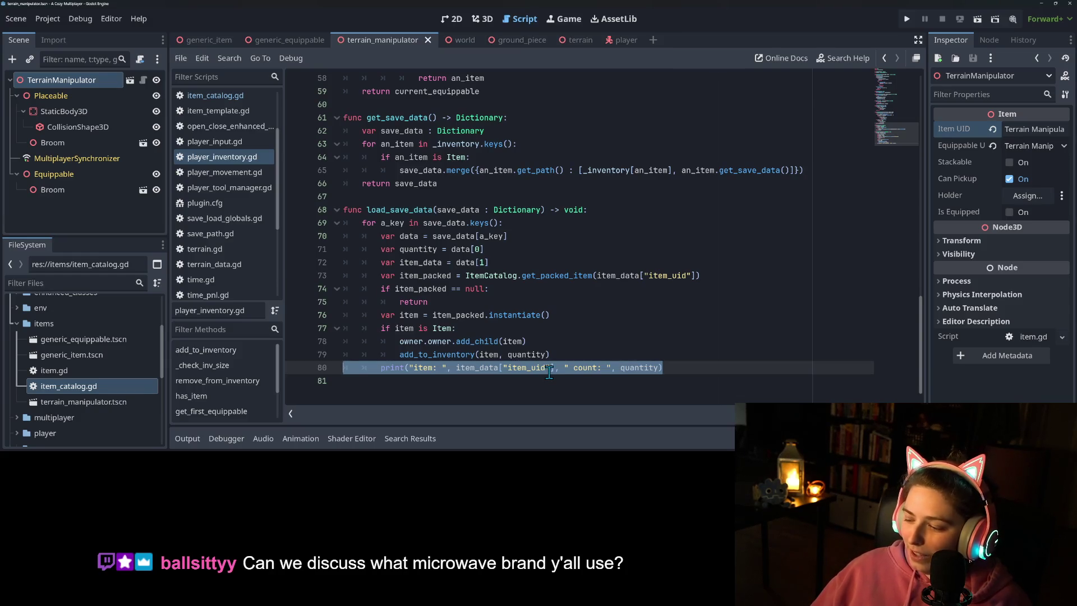
{"action": "key", "text": "BackSpace"}
{"action": "key", "text": "BackSpace"}
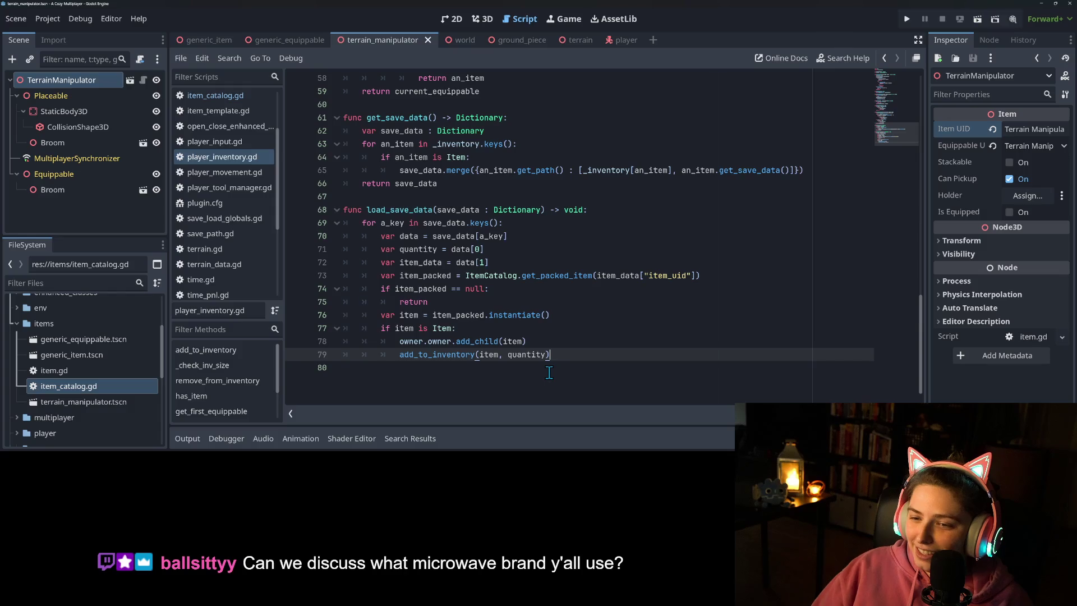
{"action": "key", "text": "ctrl+s"}
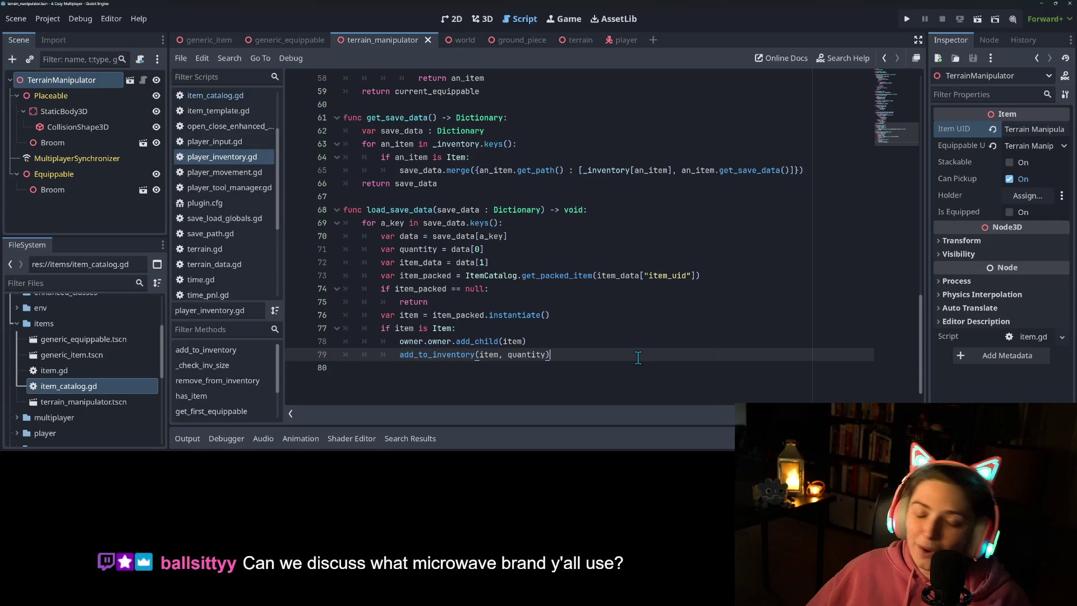
Step: Review load_save_data again and put the caret on line 78
{"action": "scroll", "coordinate": [617, 364], "scroll_direction": "up", "scroll_amount": 7}
{"action": "scroll", "coordinate": [608, 366], "scroll_direction": "up", "scroll_amount": 12}
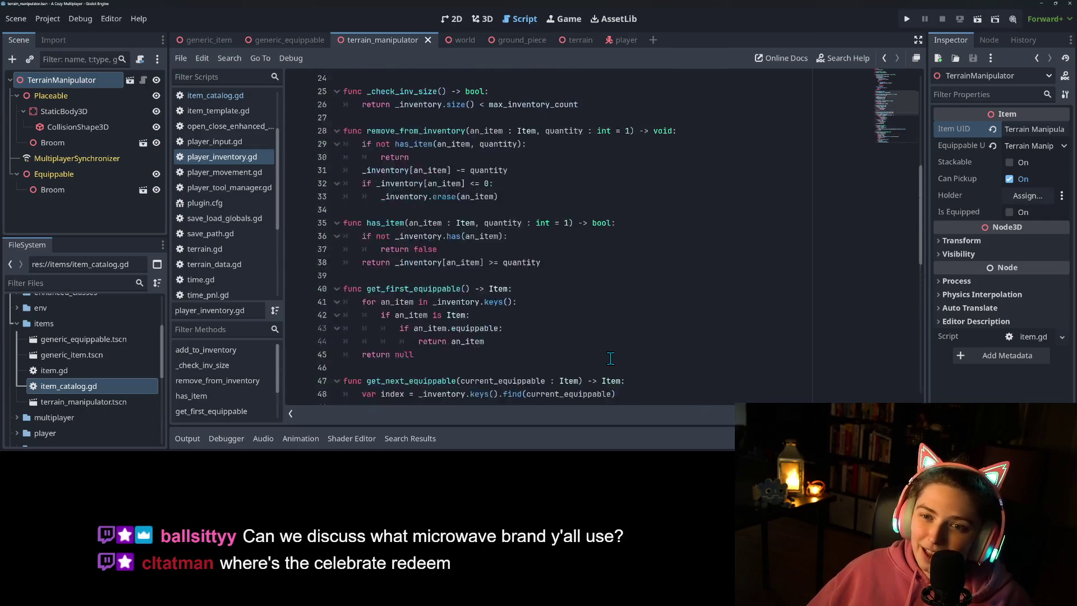
{"action": "scroll", "coordinate": [499, 298], "scroll_direction": "down", "scroll_amount": 8}
{"action": "scroll", "coordinate": [465, 268], "scroll_direction": "down", "scroll_amount": 11}
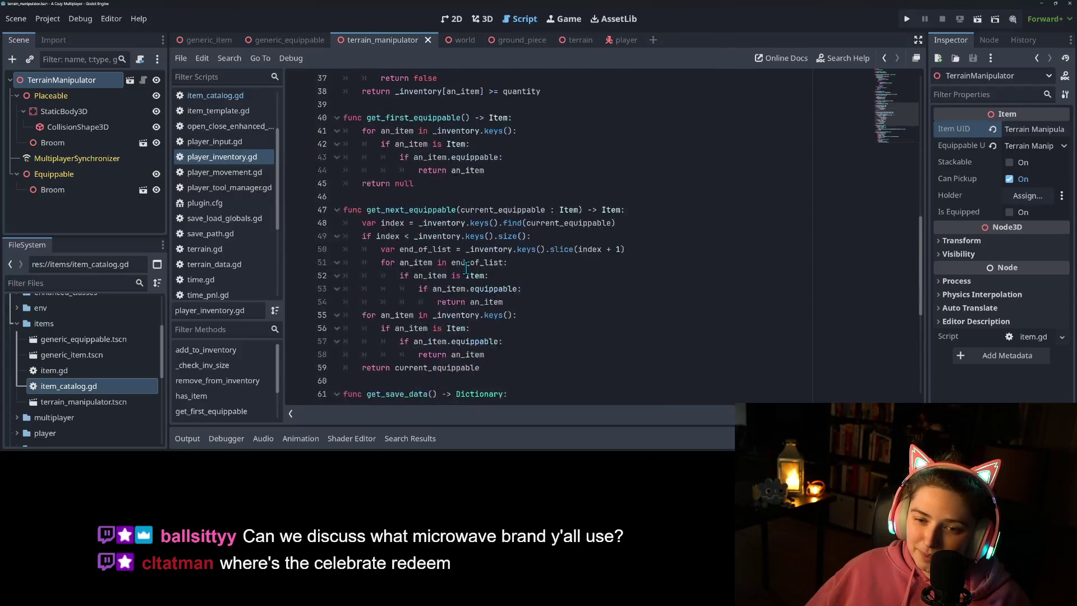
{"action": "left_click", "coordinate": [477, 341]}
{"action": "left_click", "coordinate": [447, 362]}
{"action": "left_click", "coordinate": [448, 357]}
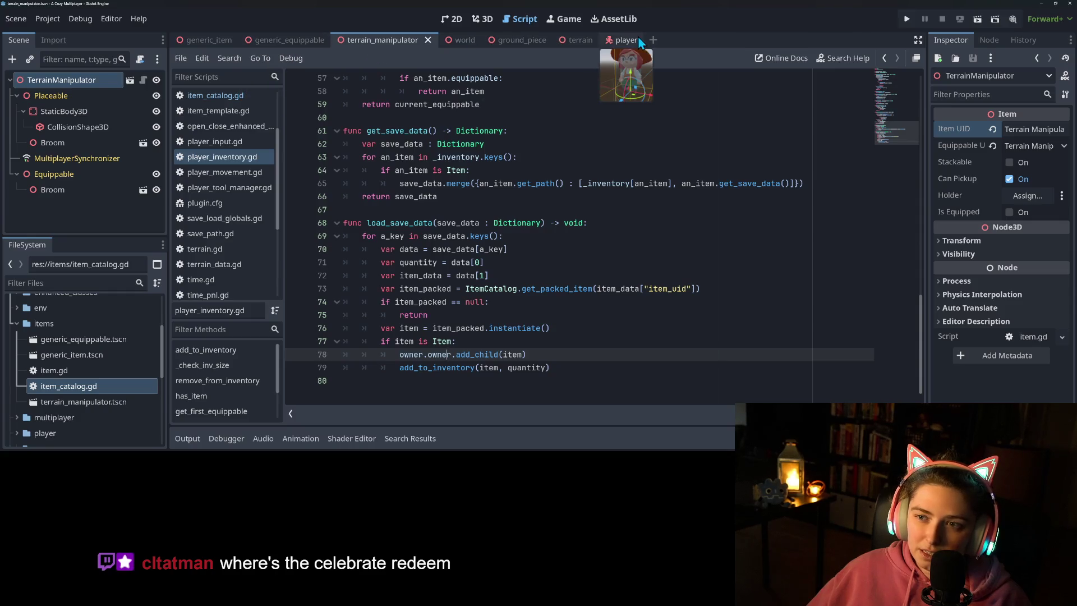
Step: From the world scene, start replacing owner.owner on line 78 with get_tree()
{"action": "left_click", "coordinate": [450, 39]}
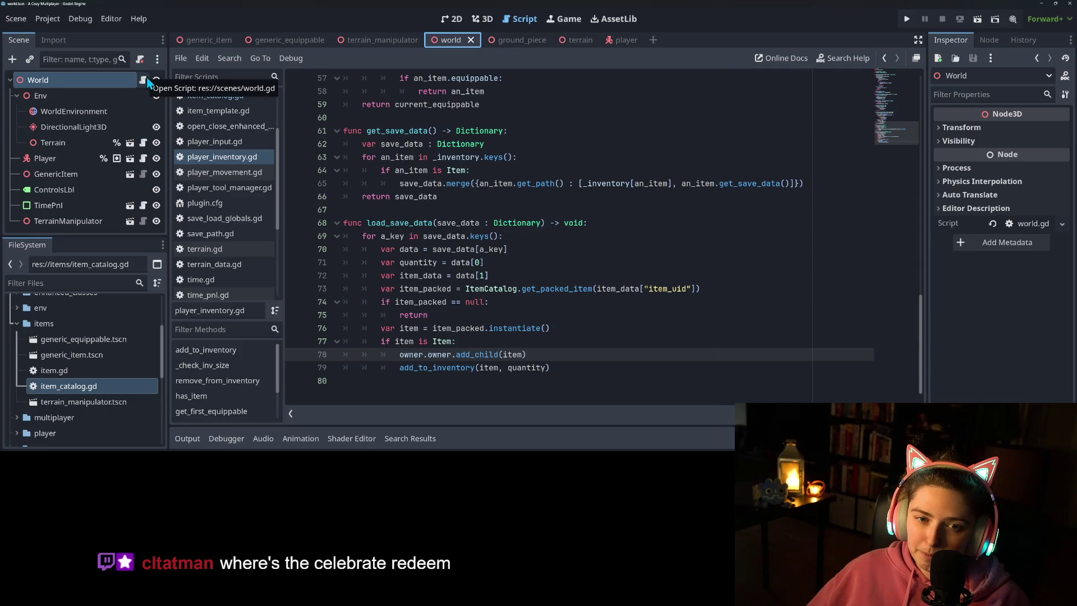
{"action": "left_click", "coordinate": [456, 367]}
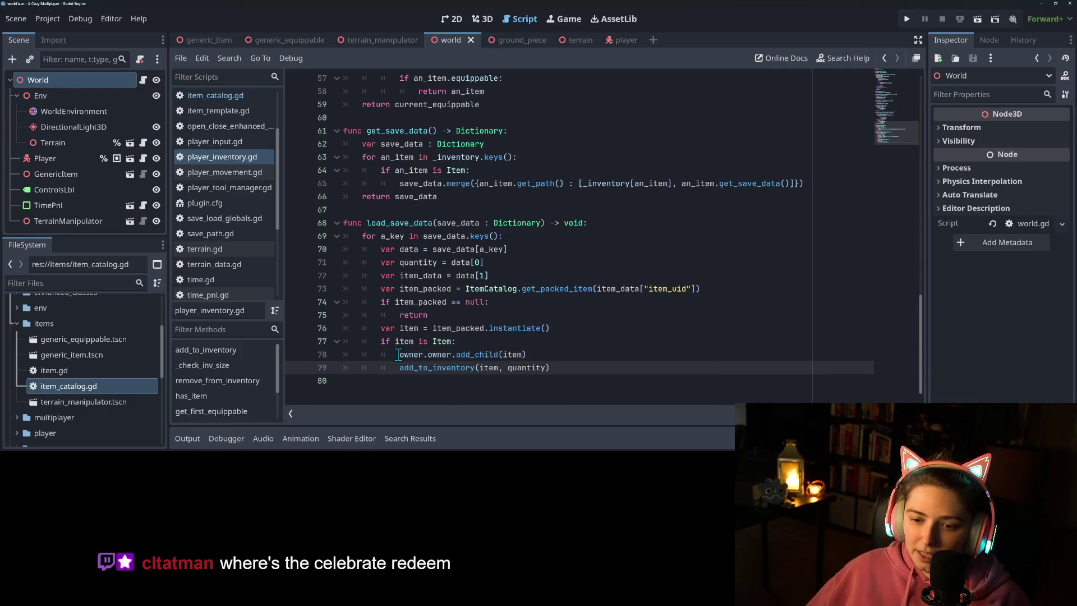
{"action": "left_click", "coordinate": [401, 354]}
{"action": "type", "text": "g"}
{"action": "type", "text": "et_tree"}
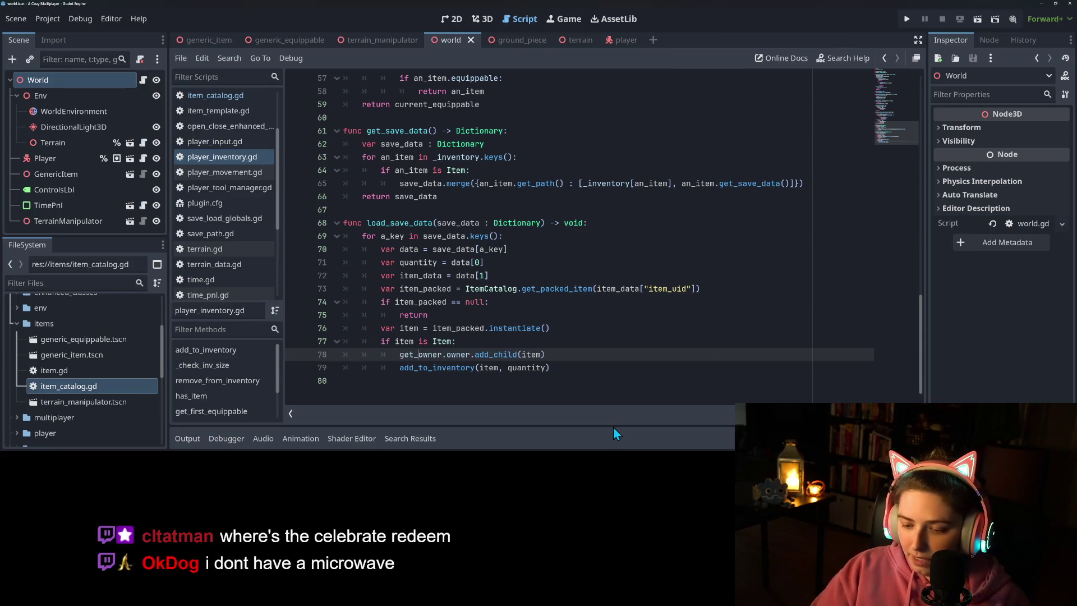
{"action": "key", "text": "Return"}
{"action": "type", "text": ".root."}
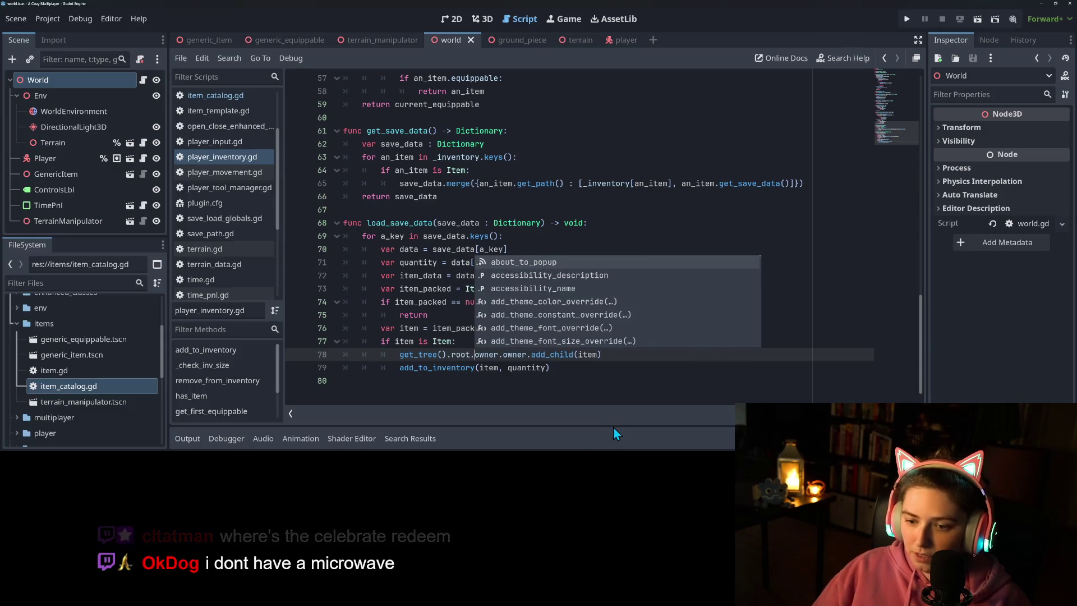
{"action": "key", "text": "Delete"}
{"action": "key", "text": "Delete"}
{"action": "key", "text": "Delete"}
{"action": "key", "text": "Delete"}
{"action": "key", "text": "Delete"}
{"action": "key", "text": "Delete"}
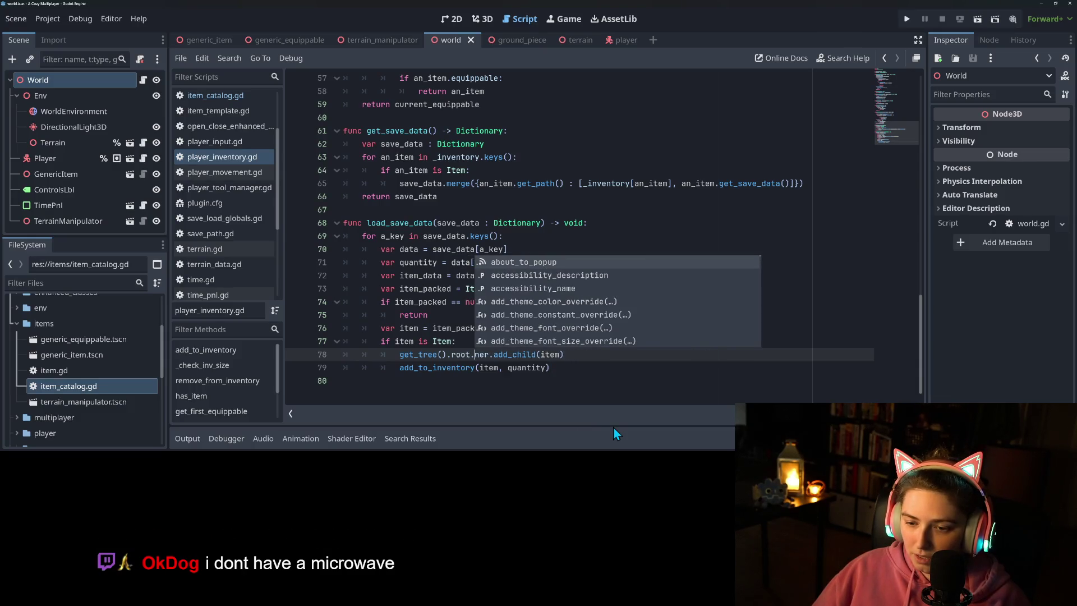
{"action": "key", "text": "BackSpace"}
{"action": "key", "text": "BackSpace"}
{"action": "key", "text": "BackSpace"}
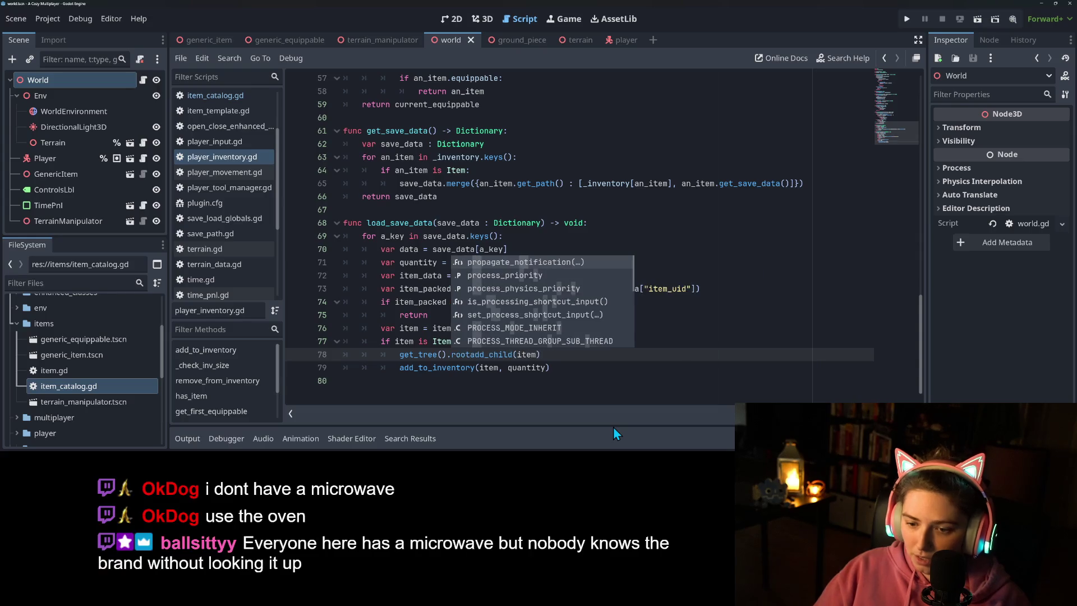
Step: Complete line 78 as get_tree().current_scene.add_child(item), save, and run the game
{"action": "type", "text": "get"}
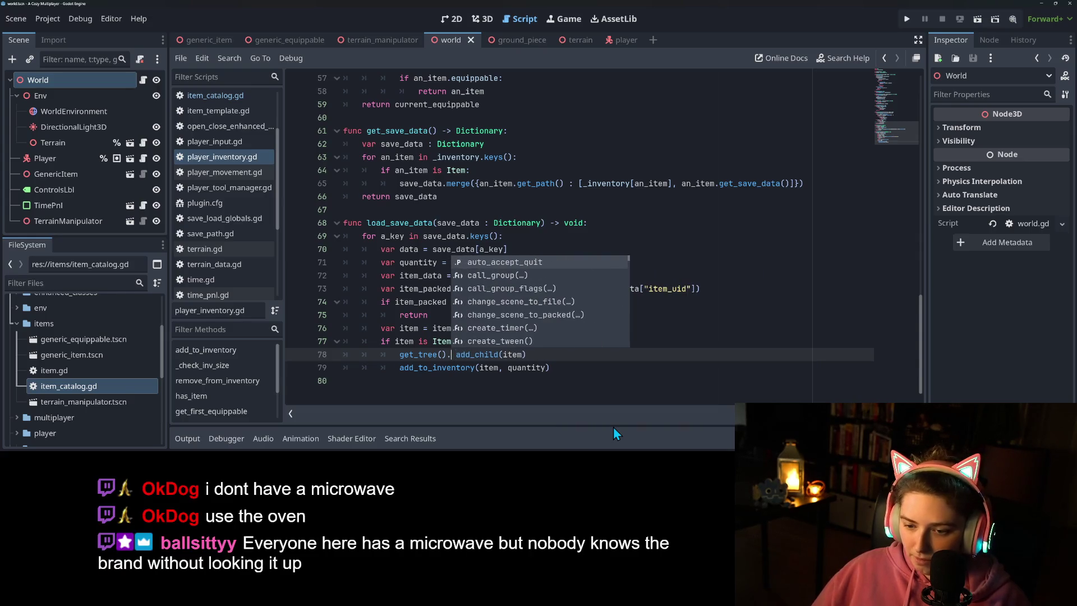
{"action": "key", "text": "BackSpace"}
{"action": "key", "text": "BackSpace"}
{"action": "key", "text": "BackSpace"}
{"action": "type", "text": "sc"}
{"action": "key", "text": "Down"}
{"action": "key", "text": "Down"}
{"action": "key", "text": "Down"}
{"action": "key", "text": "Return"}
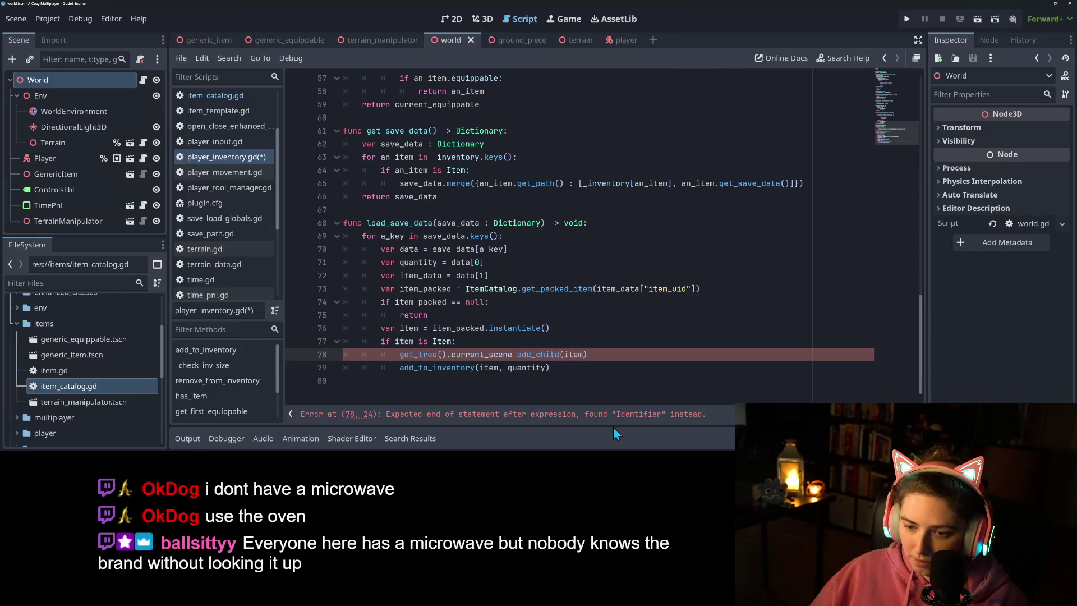
{"action": "key", "text": "Delete"}
{"action": "type", "text": "."}
{"action": "key", "text": "ctrl+s"}
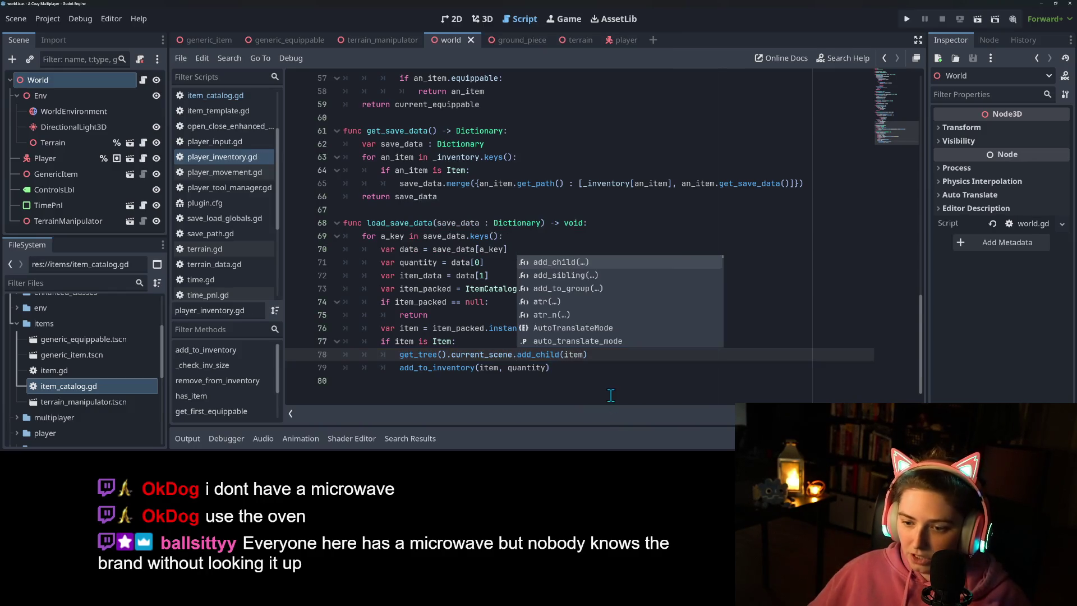
{"action": "left_click", "coordinate": [907, 19]}
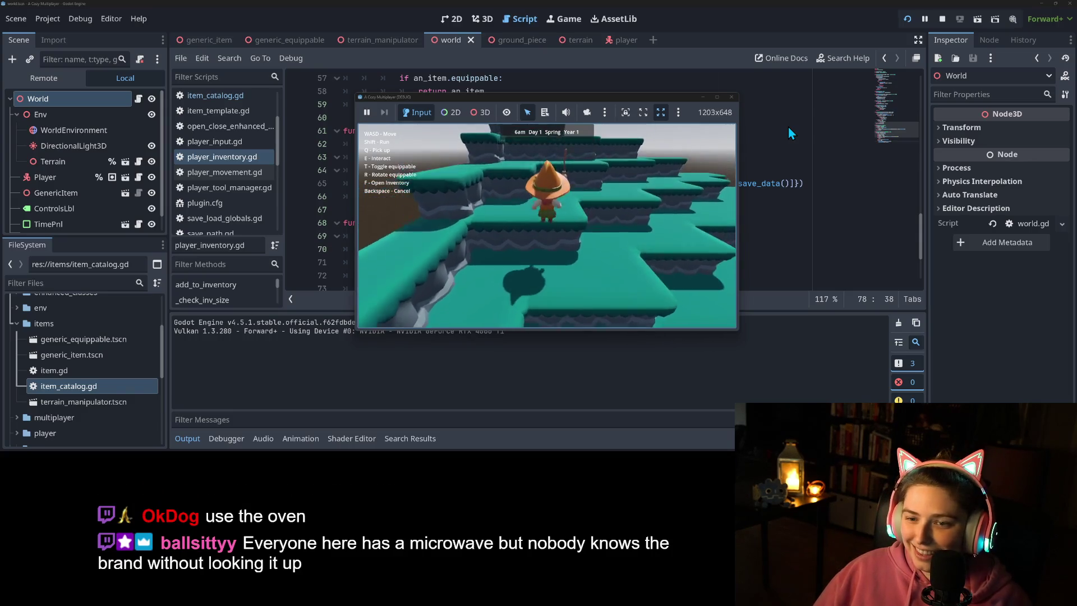
Step: Equip the broom with T in the running game and watch the Output for equipping messages
{"action": "key", "text": "t"}
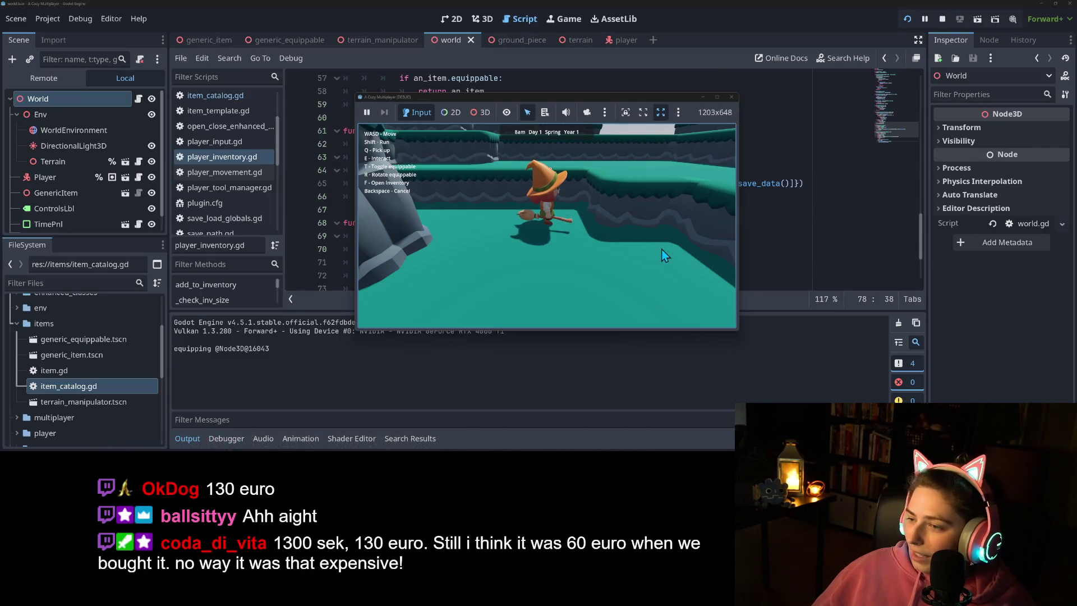
Step: Walk the character forward across the terraces and interact with a ground piece using E
{"action": "key", "text": "w"}
{"action": "key", "text": "w"}
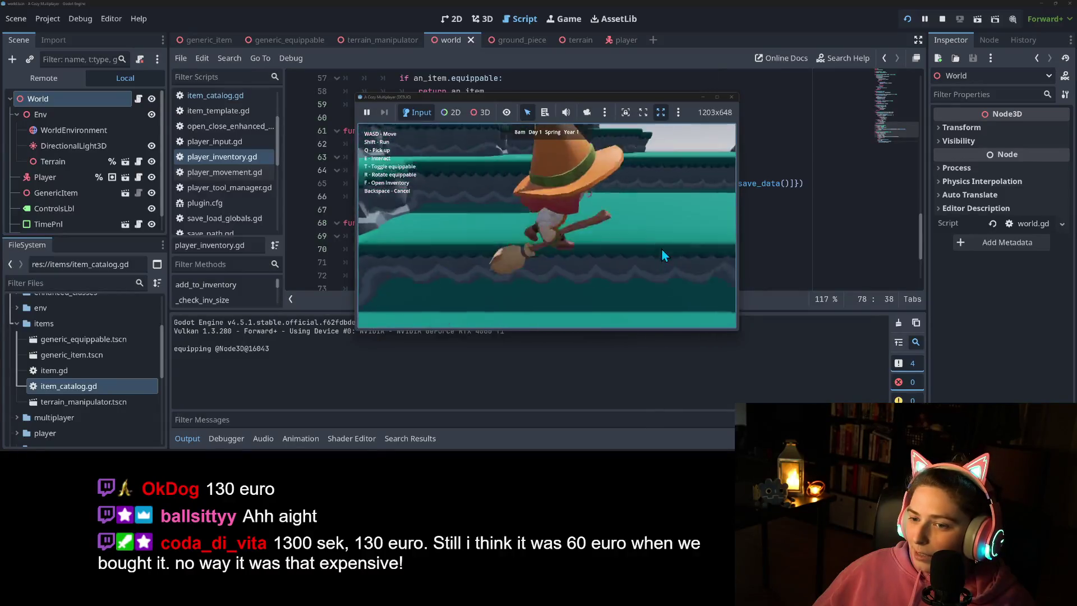
{"action": "key", "text": "w"}
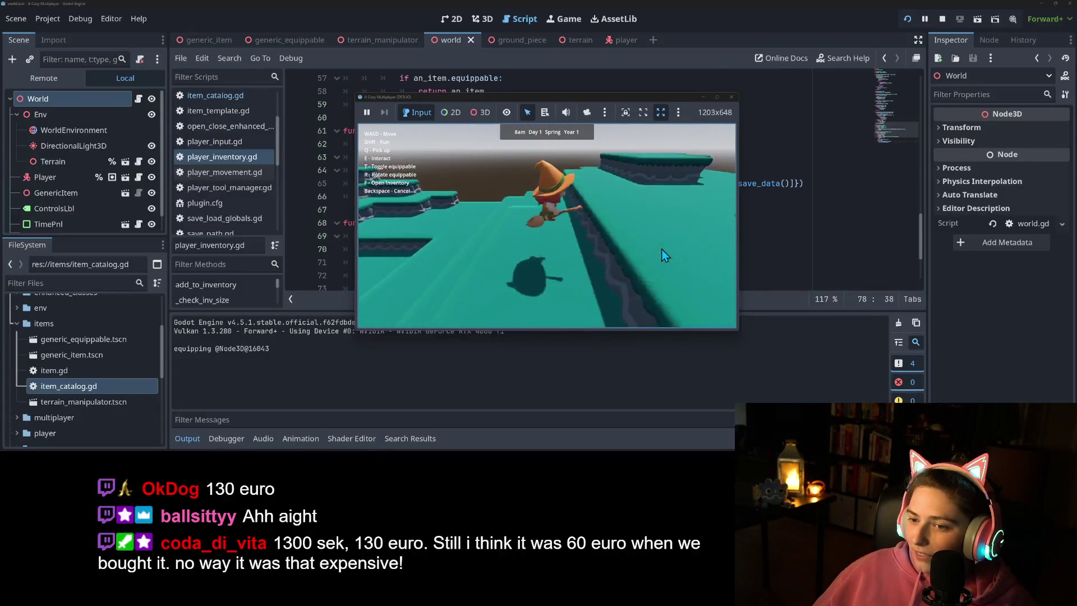
{"action": "key", "text": "w"}
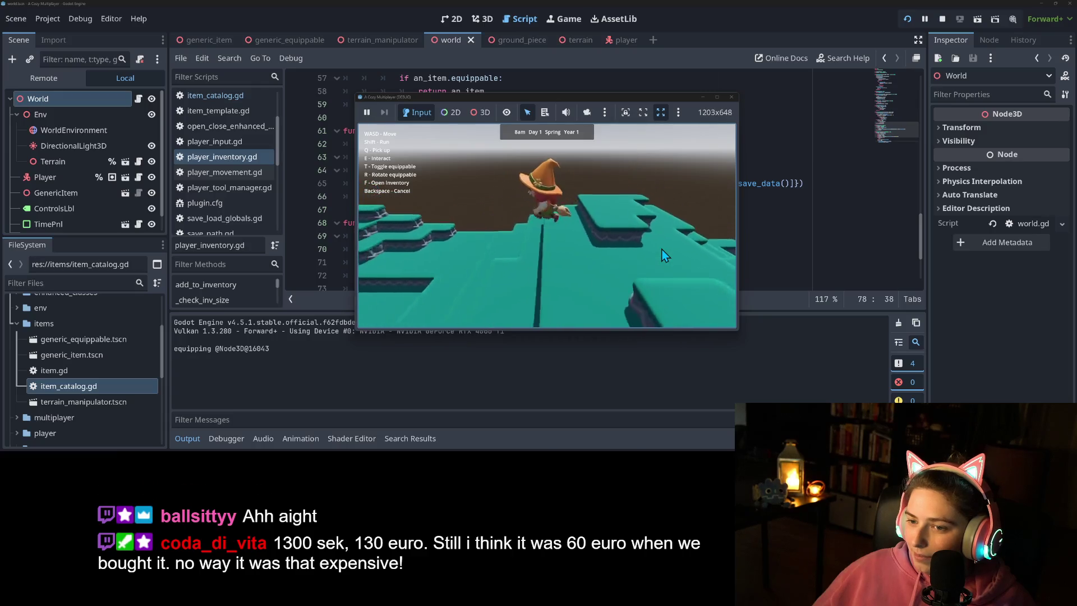
{"action": "key", "text": "w"}
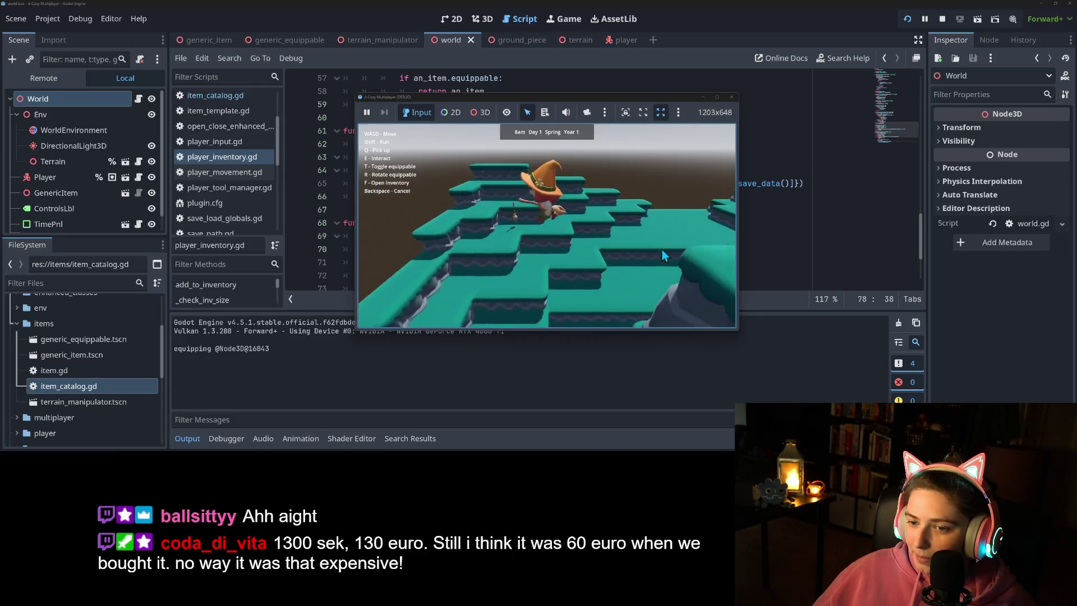
{"action": "key", "text": "w"}
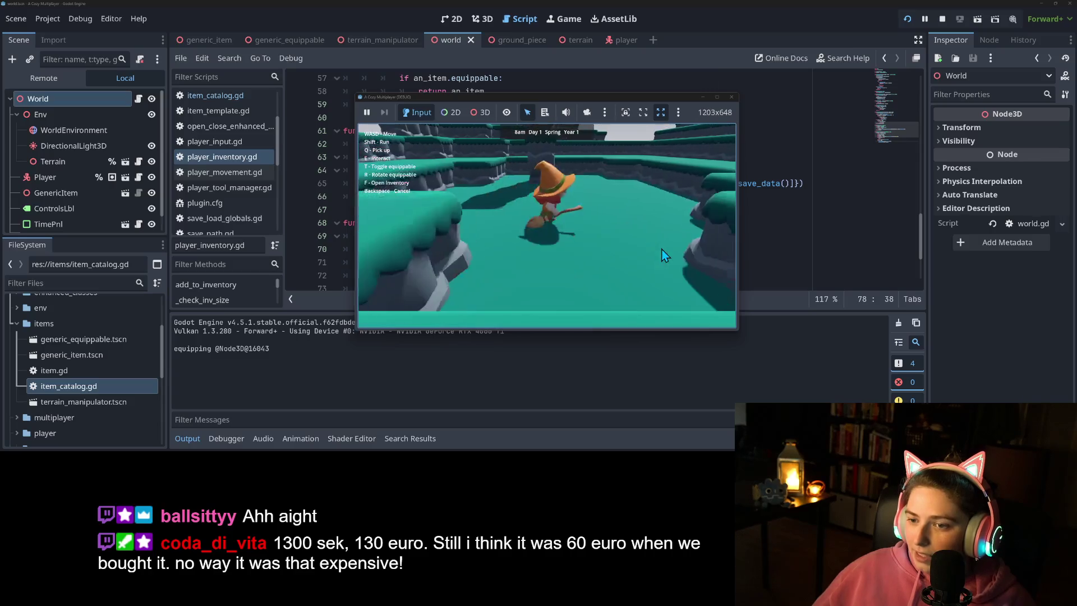
{"action": "key", "text": "e"}
{"action": "key", "text": "e"}
{"action": "key", "text": "e"}
{"action": "key", "text": "e"}
{"action": "key", "text": "e"}
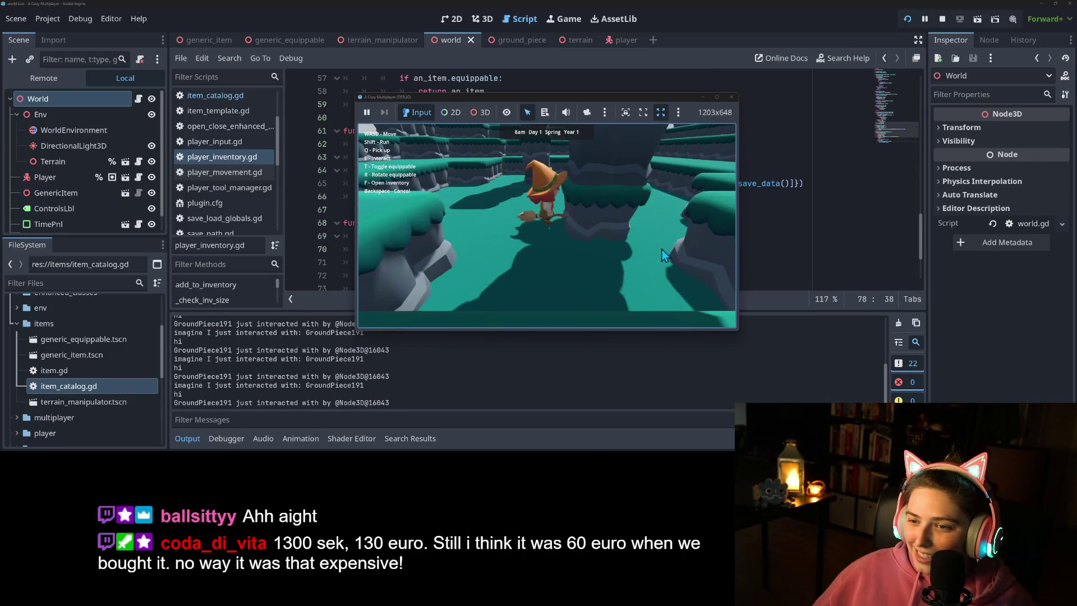
{"action": "key", "text": "e"}
{"action": "key", "text": "e"}
Step: Walk the character around the terrain past the pillar, then stop the running game
{"action": "key", "text": "w"}
{"action": "key", "text": "w"}
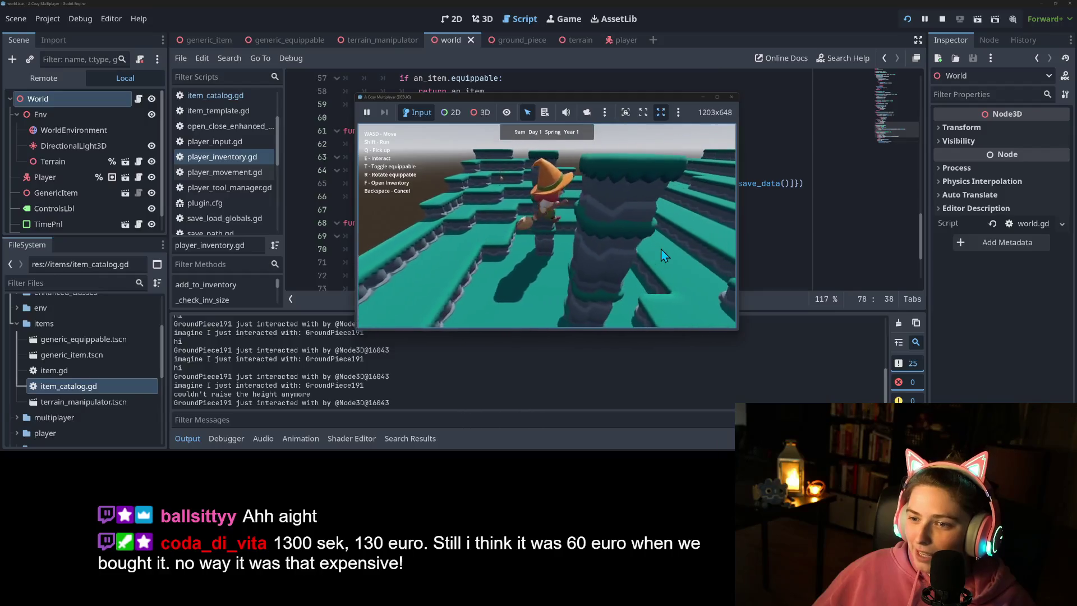
{"action": "key", "text": "w"}
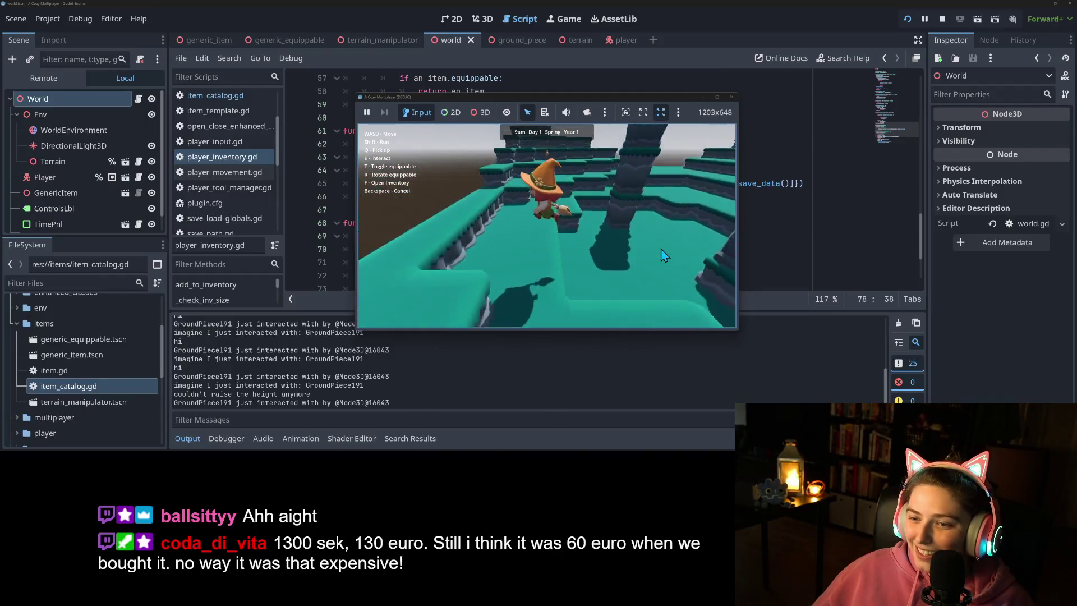
{"action": "key", "text": "w"}
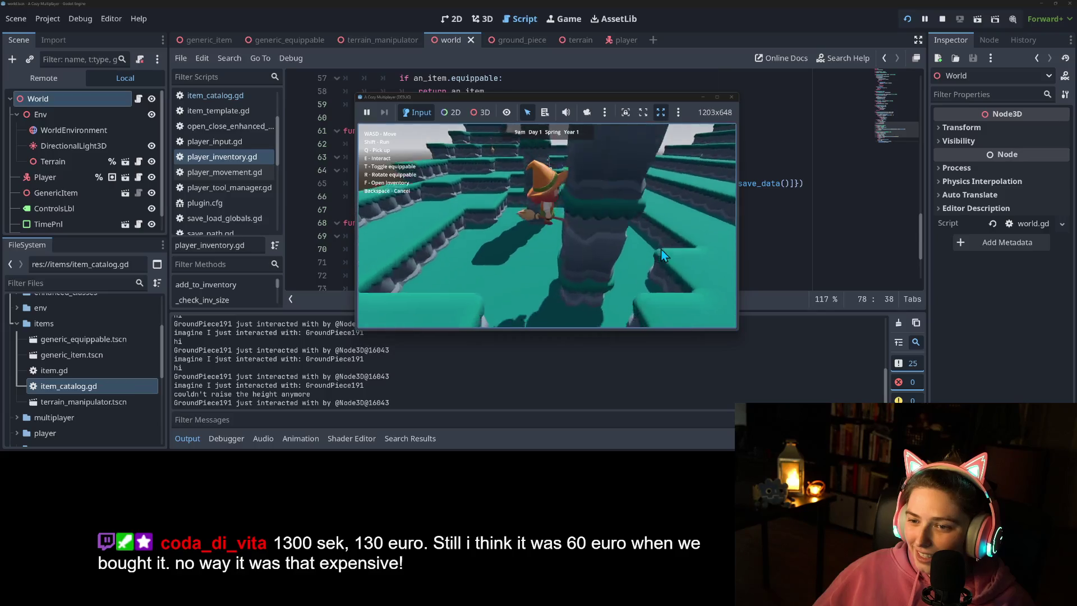
{"action": "key", "text": "w"}
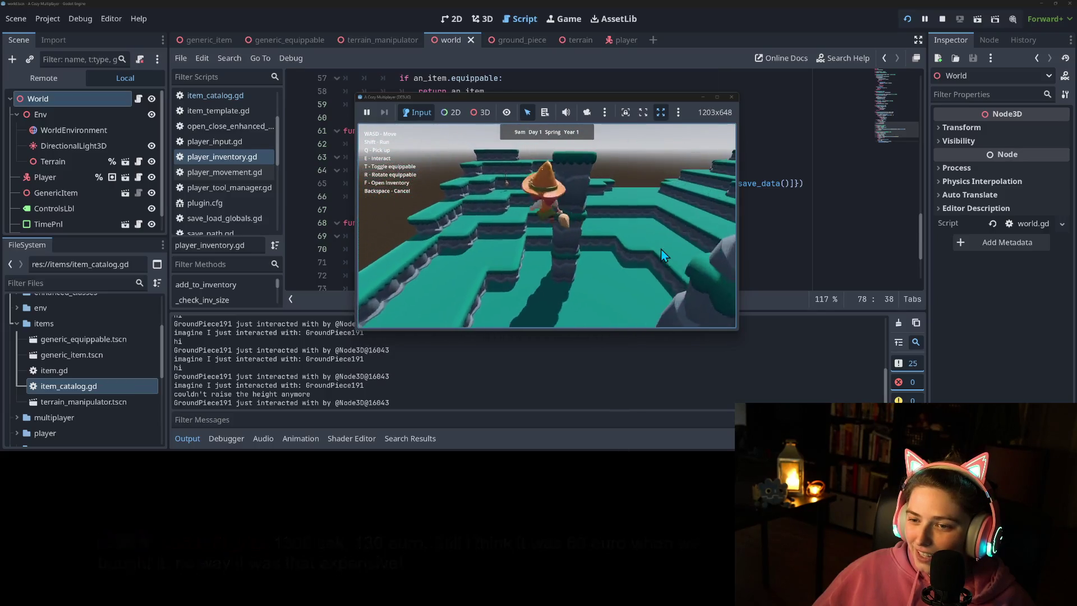
{"action": "key", "text": "w"}
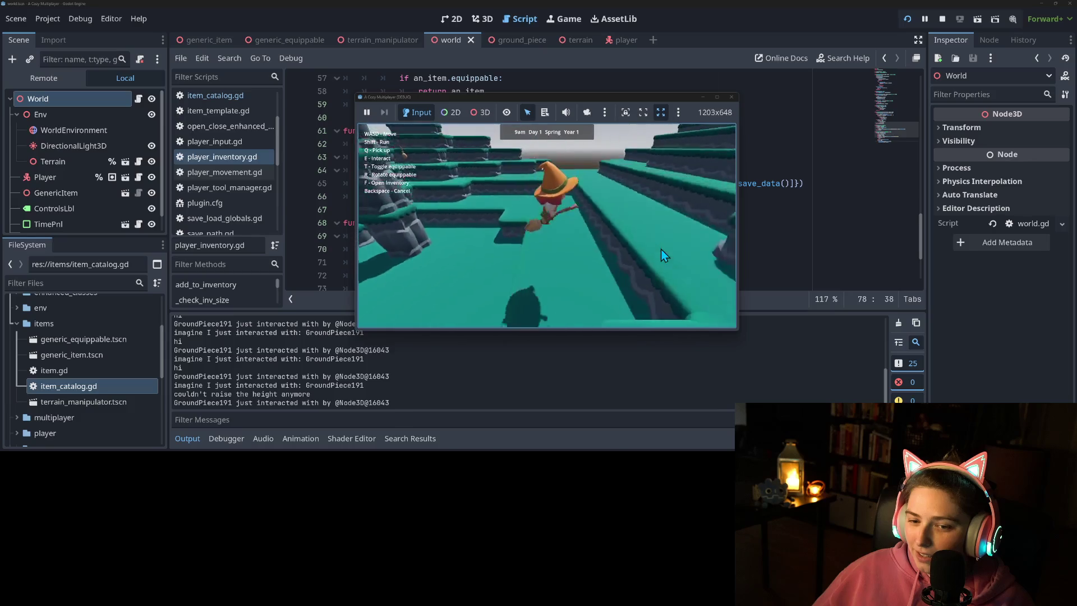
{"action": "left_click", "coordinate": [731, 98]}
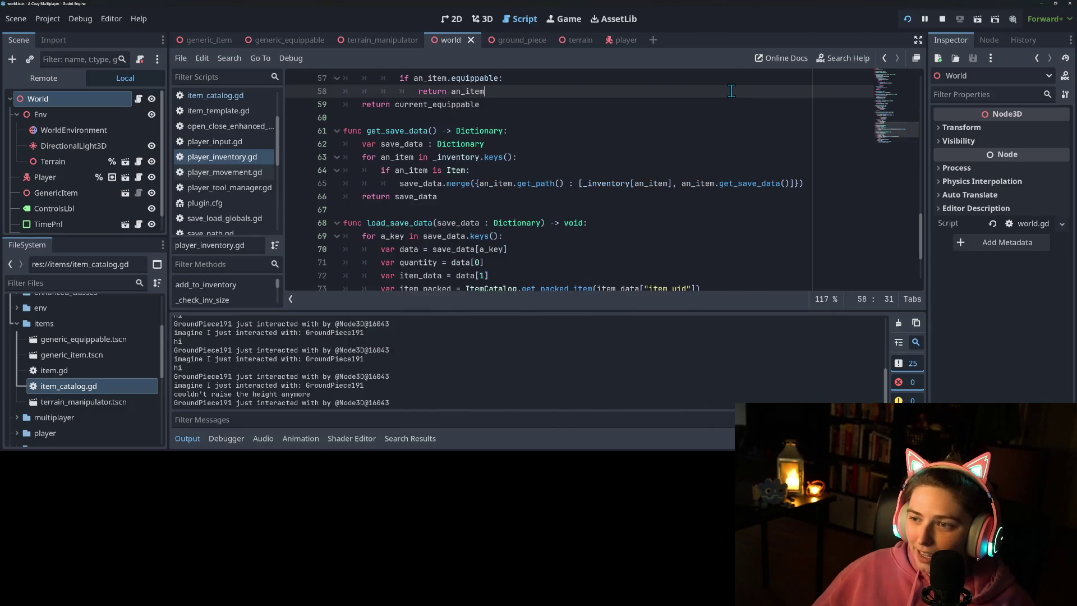
Step: Stop the game, collapse the output log, and look over world.gd around lines 78–79
{"action": "left_click", "coordinate": [944, 21]}
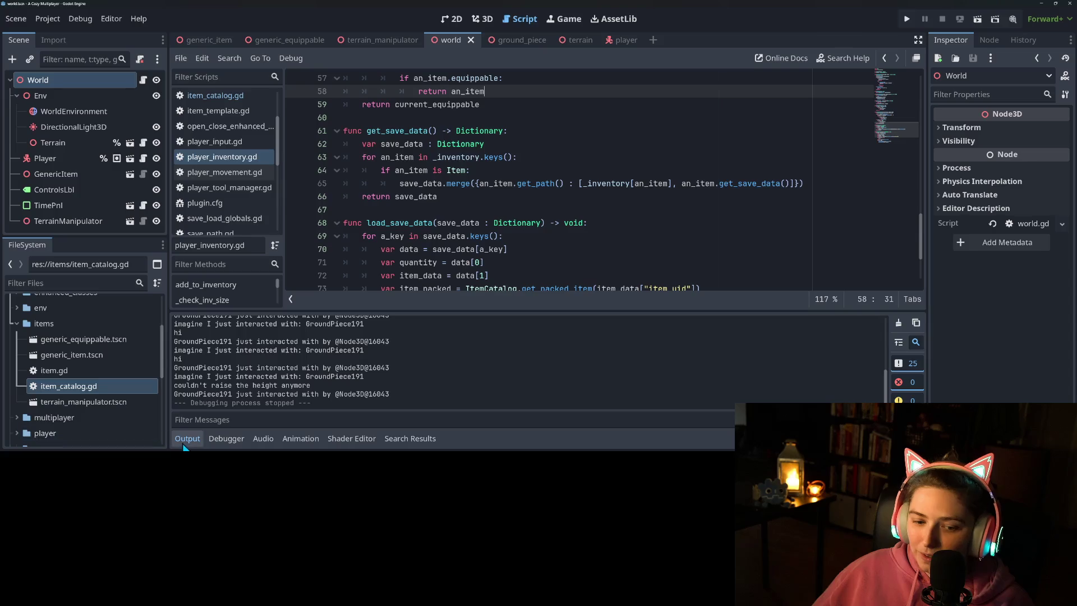
{"action": "left_click", "coordinate": [185, 433]}
{"action": "left_click", "coordinate": [542, 349]}
{"action": "left_click", "coordinate": [569, 367]}
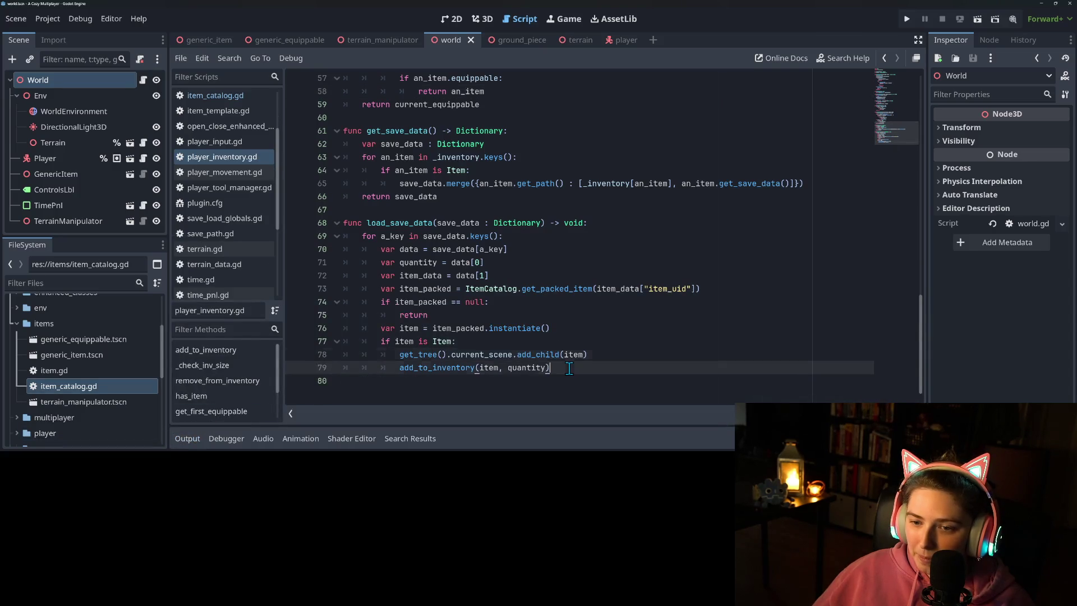
{"action": "scroll", "coordinate": [569, 368], "scroll_direction": "up", "scroll_amount": 3}
{"action": "scroll", "coordinate": [569, 369], "scroll_direction": "up", "scroll_amount": 15}
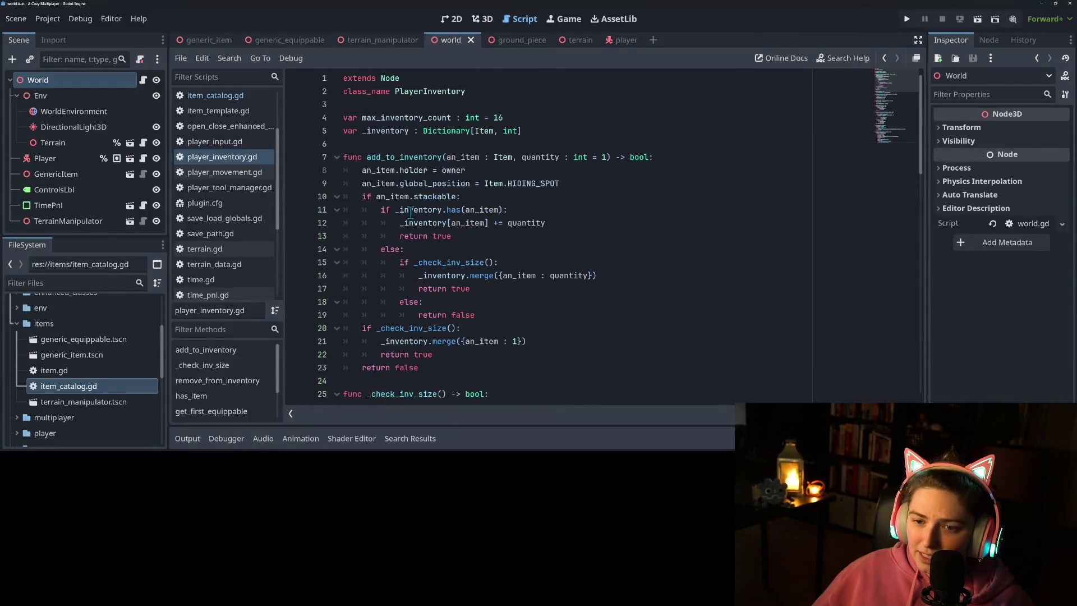
{"action": "scroll", "coordinate": [412, 203], "scroll_direction": "down", "scroll_amount": 19}
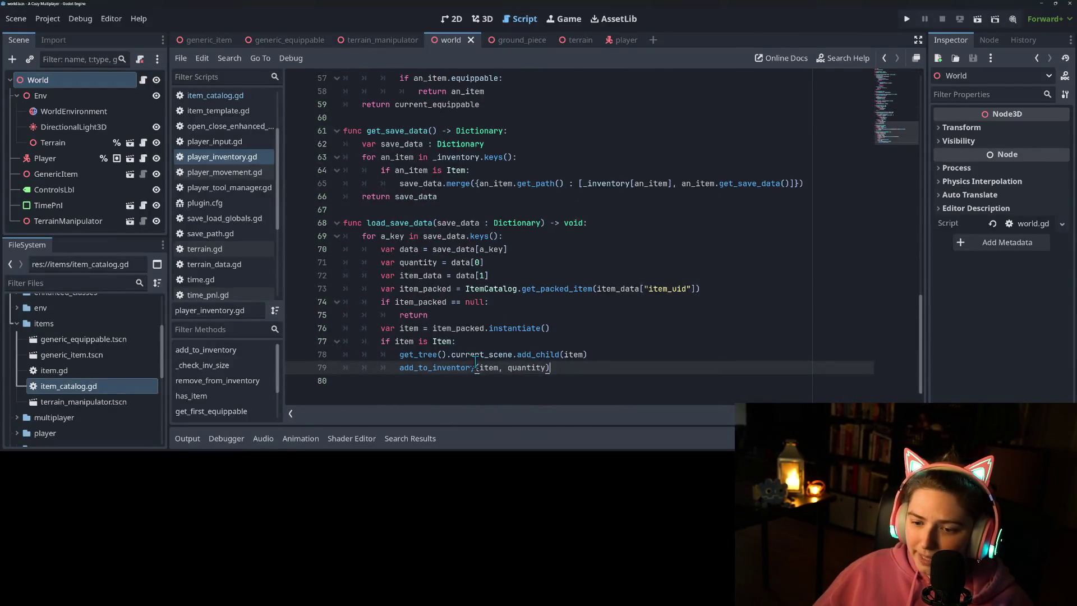
{"action": "left_click", "coordinate": [528, 355]}
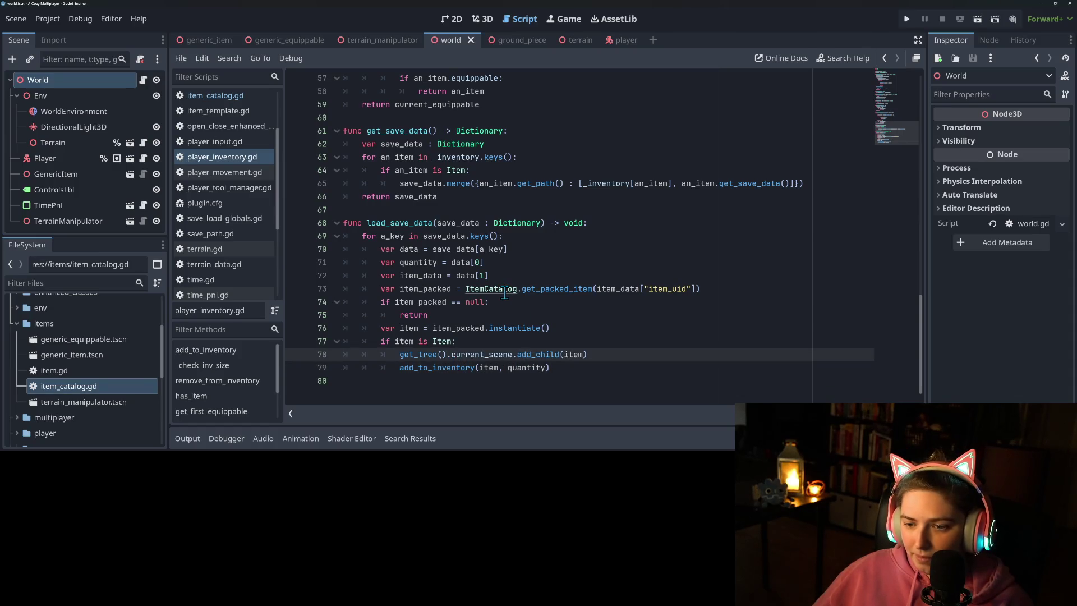
Step: Jump to the ItemCatalog script, go to its blank last line, and switch to GitHub Desktop
{"action": "left_click", "coordinate": [505, 290], "text": "ctrl"}
{"action": "left_click", "coordinate": [505, 292]}
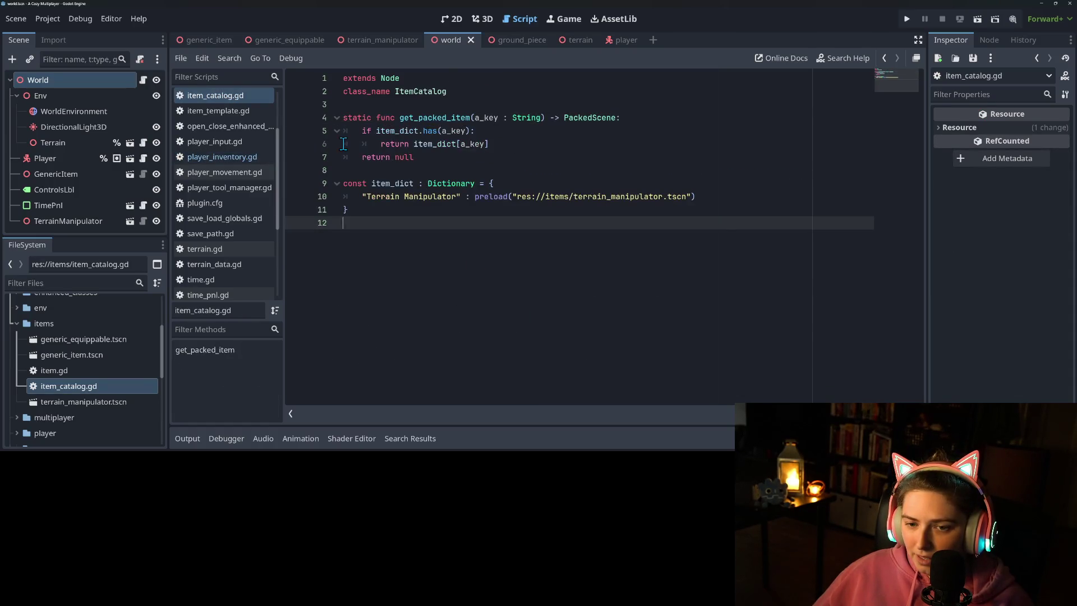
{"action": "left_click", "coordinate": [419, 208]}
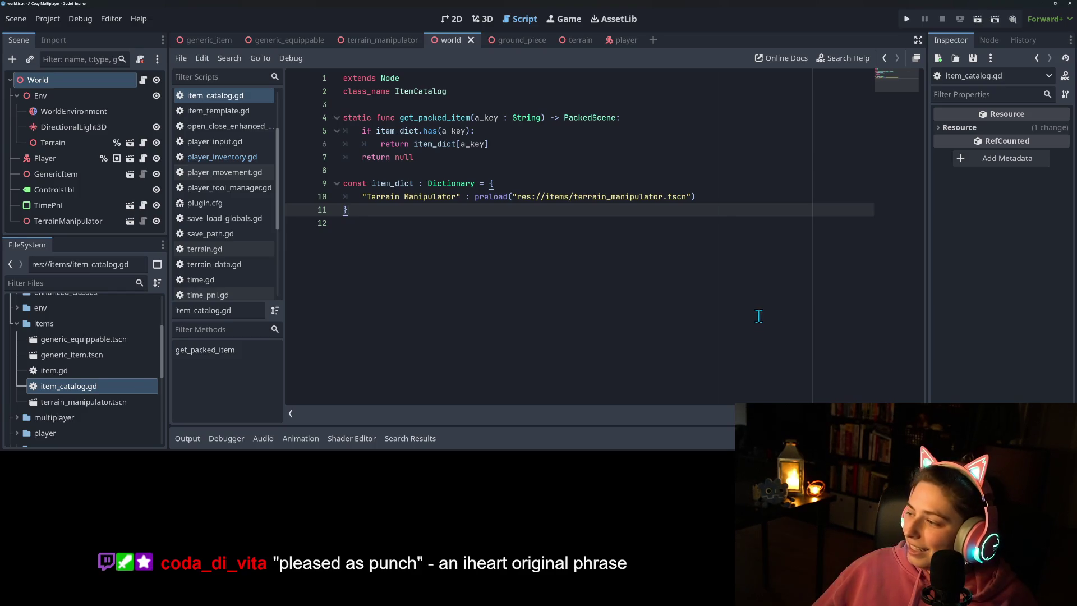
{"action": "key", "text": "Down"}
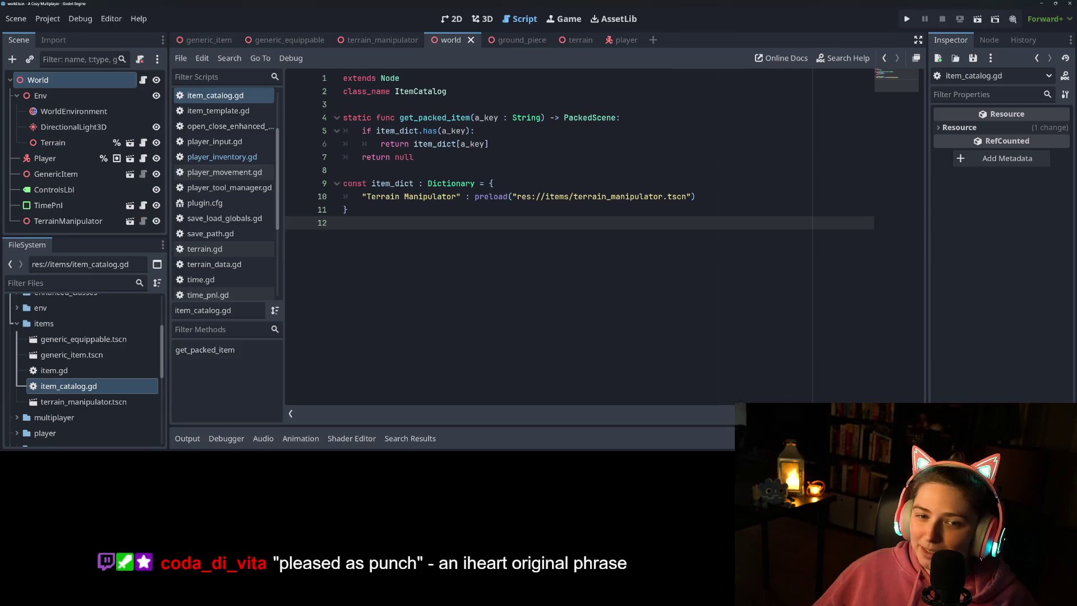
{"action": "key", "text": "alt+Tab"}
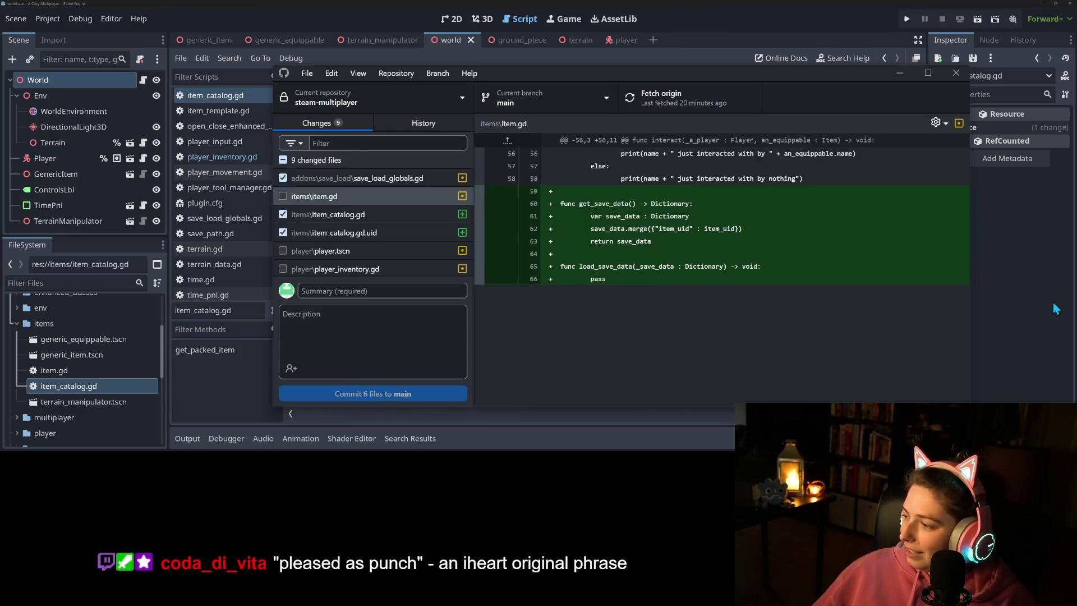
Step: Review the save_load_globals.gd and item.gd diffs and include item.gd in the commit
{"action": "left_click", "coordinate": [390, 180]}
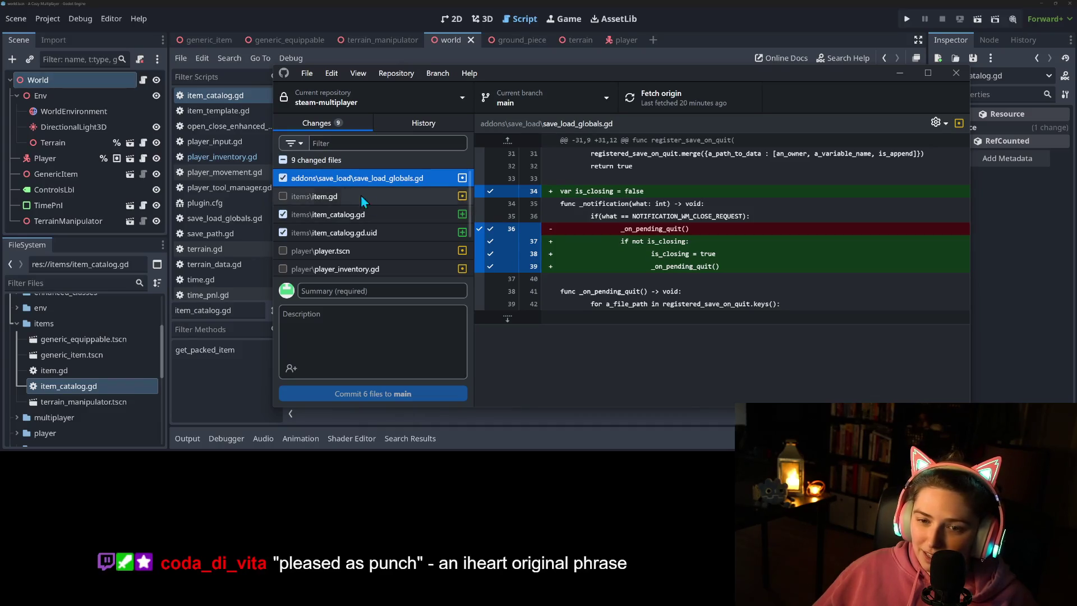
{"action": "left_click", "coordinate": [331, 199]}
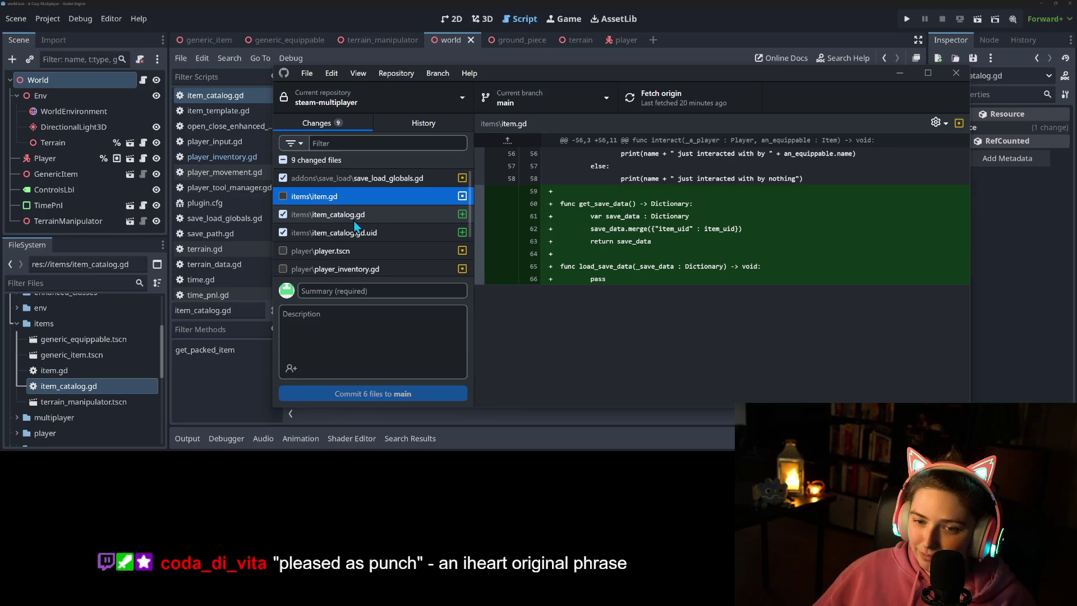
{"action": "left_click", "coordinate": [284, 197]}
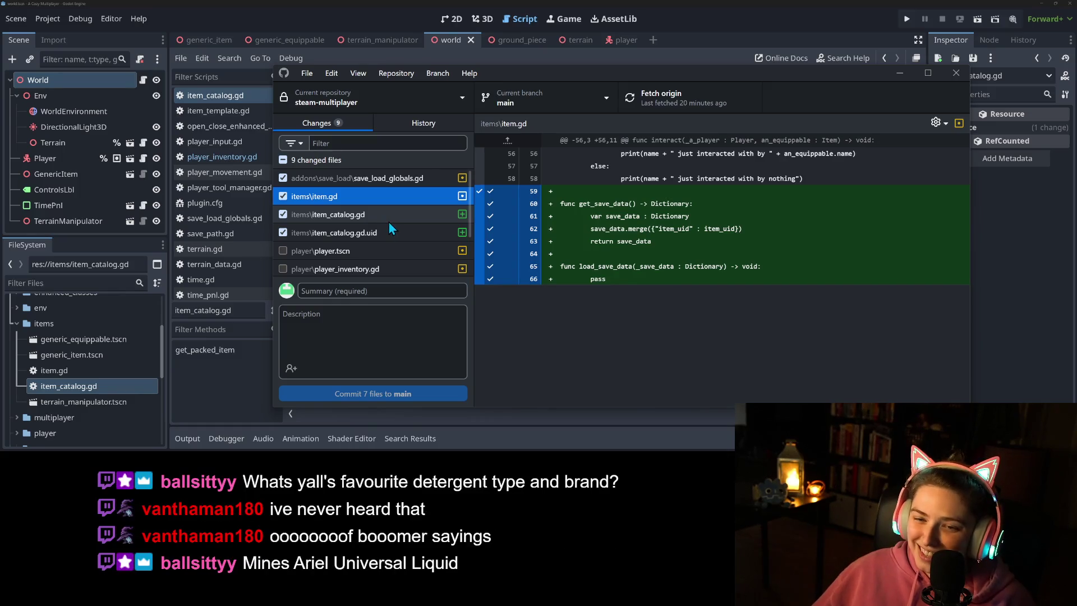
{"action": "left_click", "coordinate": [341, 219]}
{"action": "left_click", "coordinate": [346, 200]}
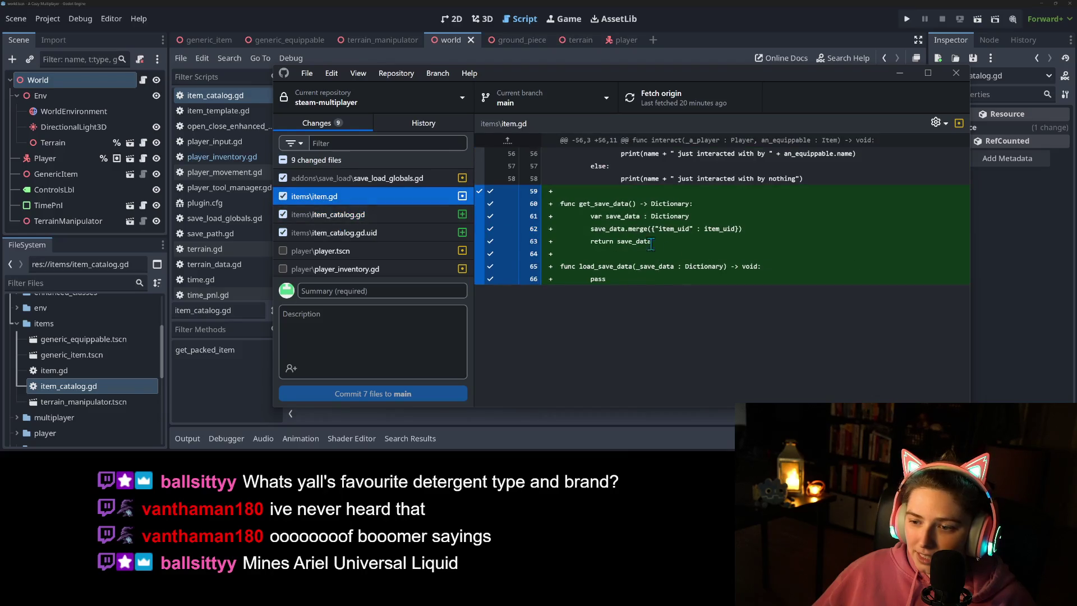
{"action": "left_click", "coordinate": [609, 282]}
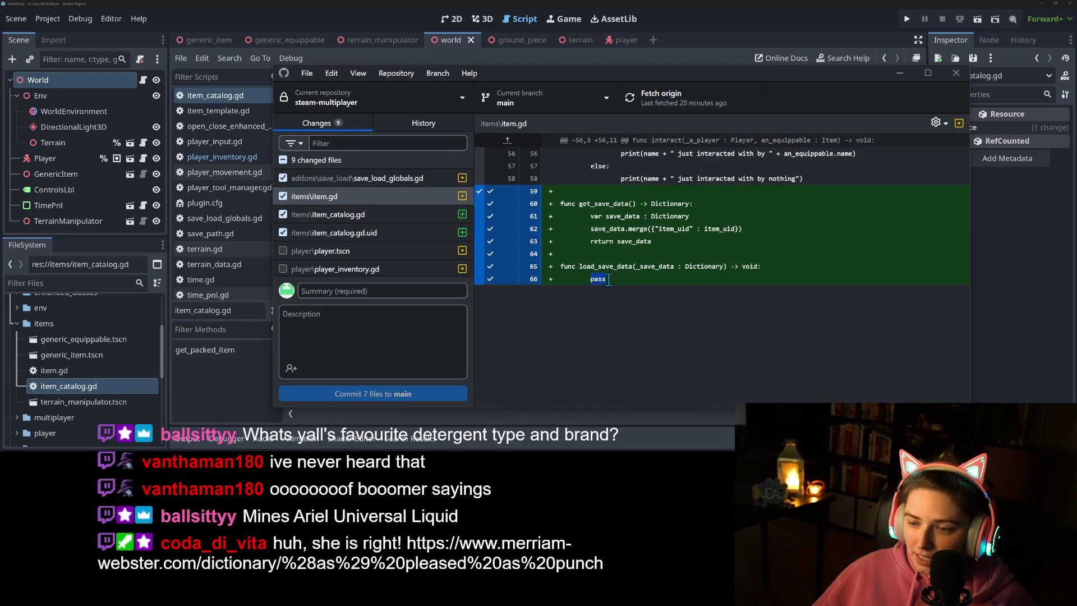
Step: Review the item_catalog.gd, player.tscn and player_inventory.gd diffs, including player_inventory.gd in the commit
{"action": "left_click", "coordinate": [354, 232]}
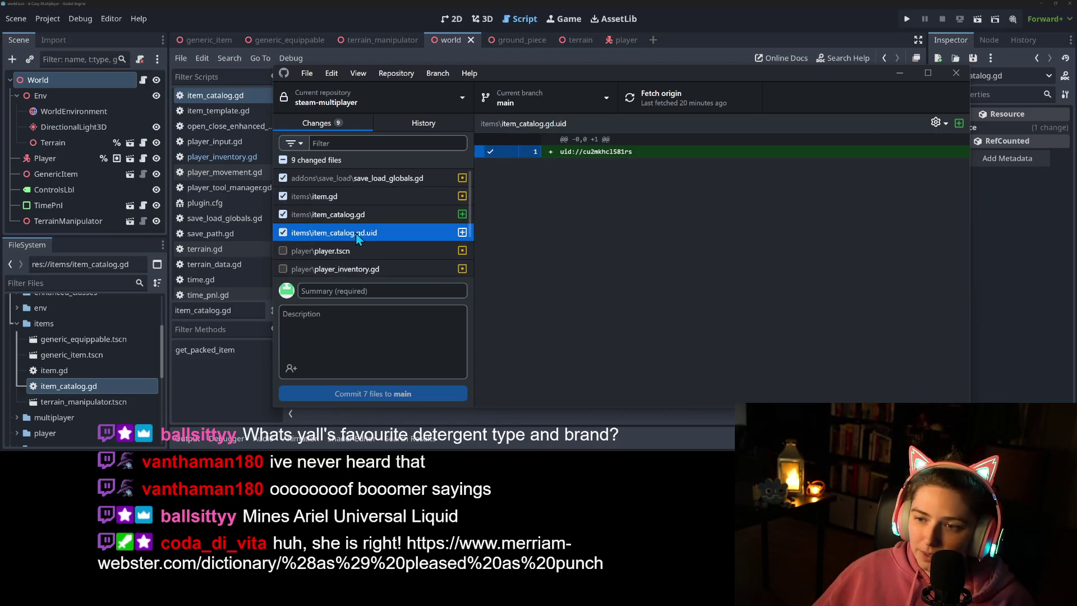
{"action": "left_click", "coordinate": [367, 222]}
{"action": "scroll", "coordinate": [367, 226], "scroll_direction": "down", "scroll_amount": 2}
{"action": "left_click", "coordinate": [325, 194]}
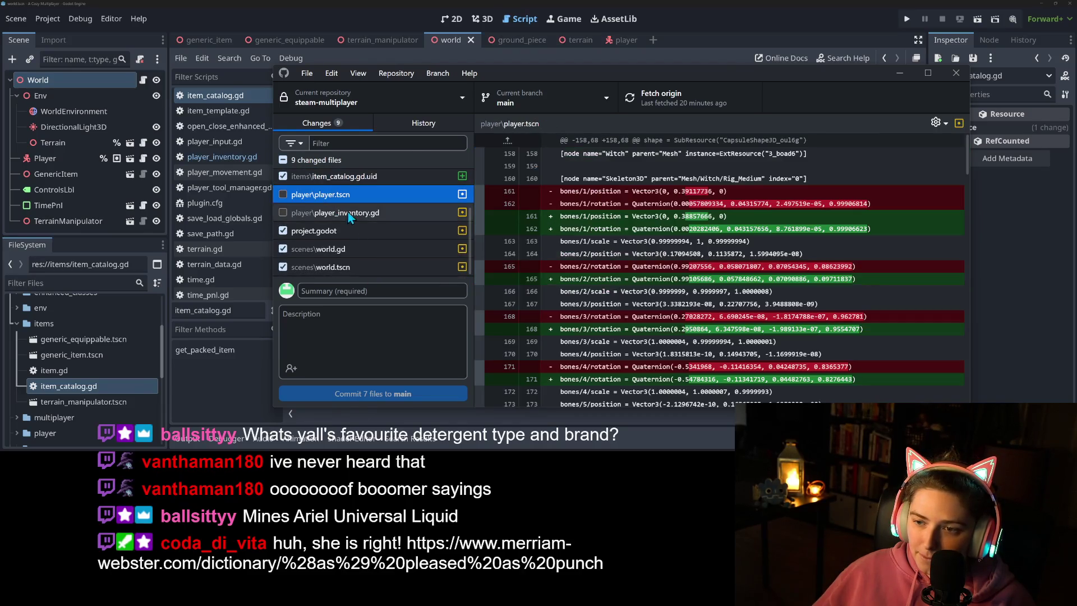
{"action": "left_click", "coordinate": [337, 213]}
{"action": "left_click", "coordinate": [283, 213]}
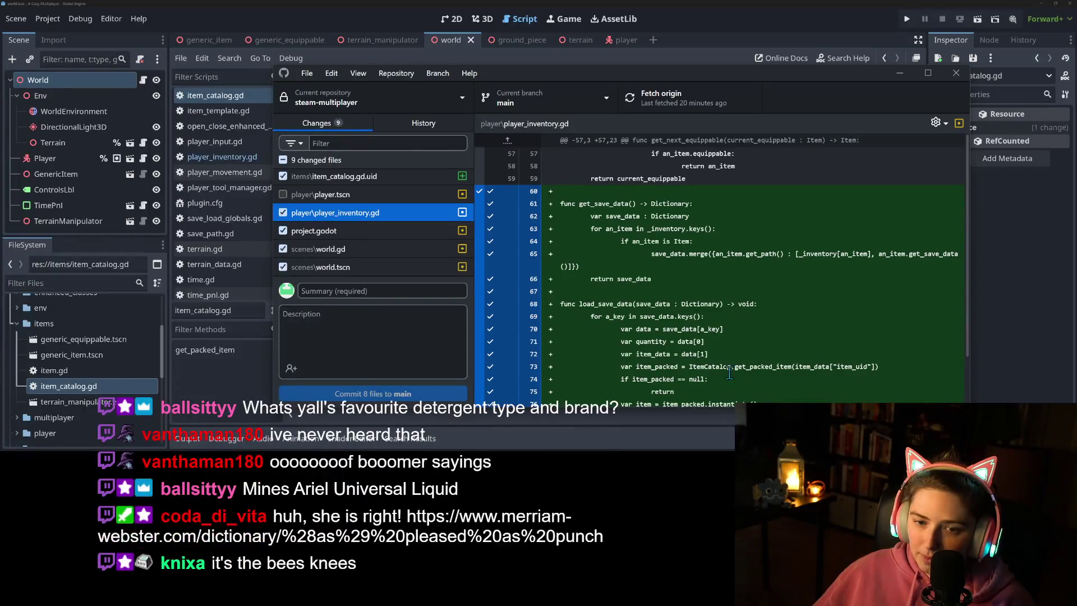
Step: Review the project.godot, world.gd and world.tscn diffs, then switch to the web browser
{"action": "scroll", "coordinate": [745, 374], "scroll_direction": "down", "scroll_amount": 2}
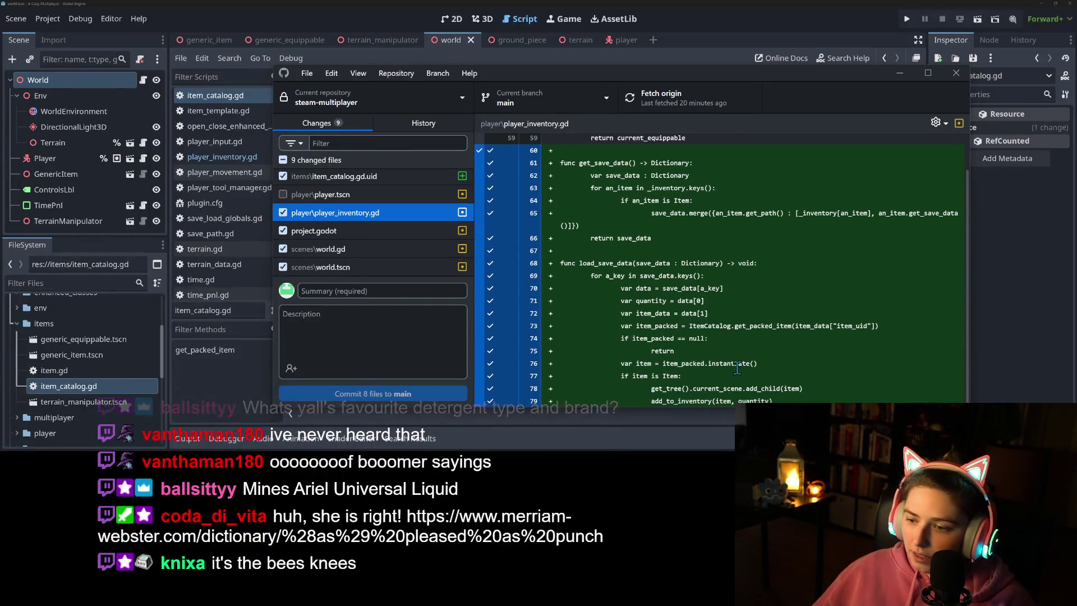
{"action": "left_click", "coordinate": [344, 237]}
{"action": "left_click", "coordinate": [348, 246]}
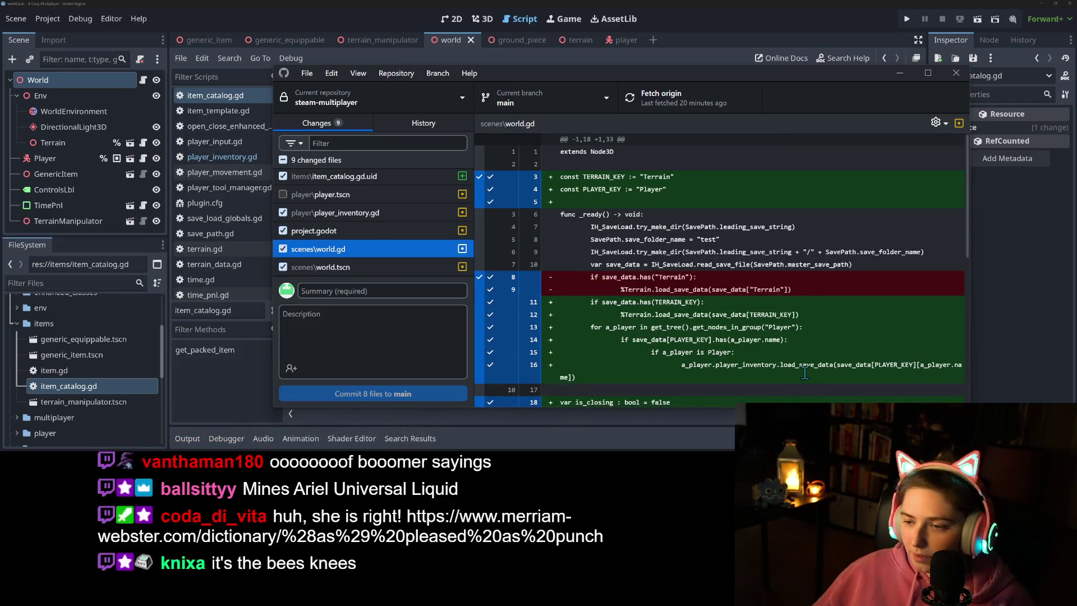
{"action": "scroll", "coordinate": [776, 354], "scroll_direction": "down", "scroll_amount": 2}
{"action": "scroll", "coordinate": [742, 365], "scroll_direction": "down", "scroll_amount": 1}
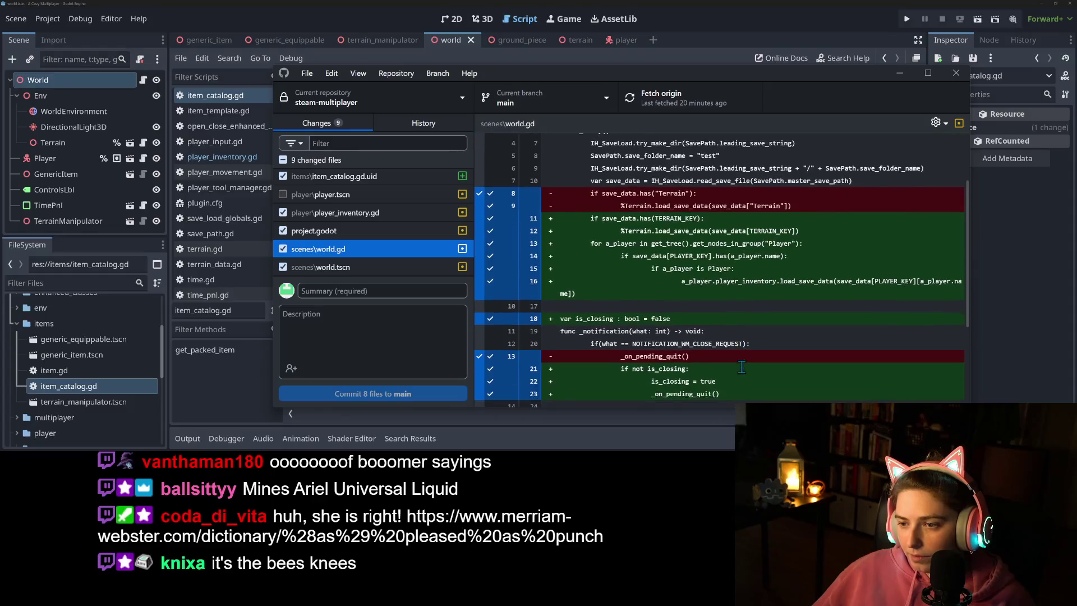
{"action": "scroll", "coordinate": [742, 367], "scroll_direction": "down", "scroll_amount": 4}
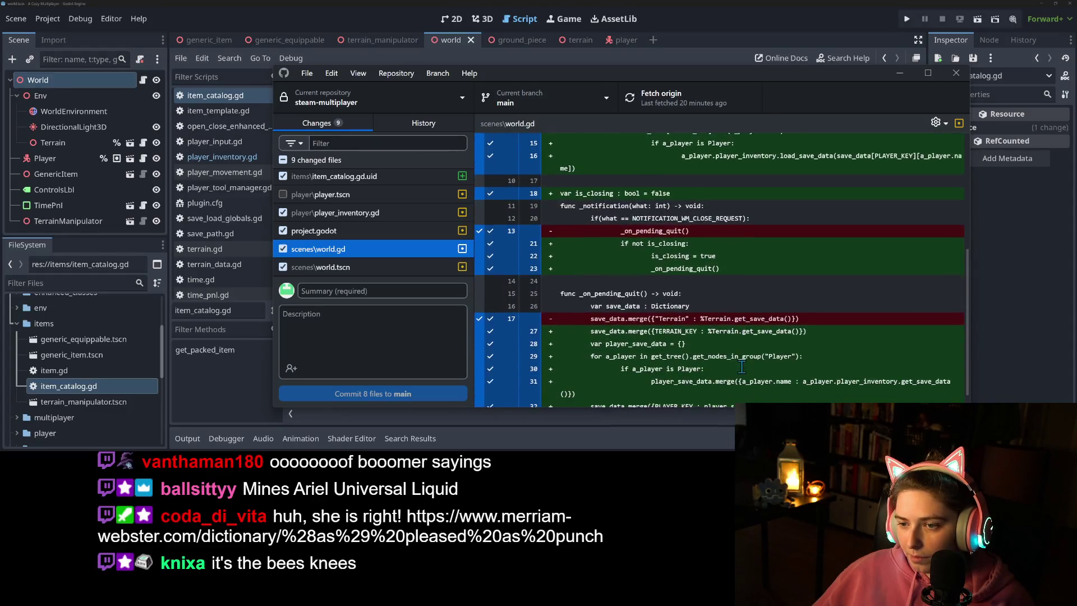
{"action": "left_click", "coordinate": [410, 267]}
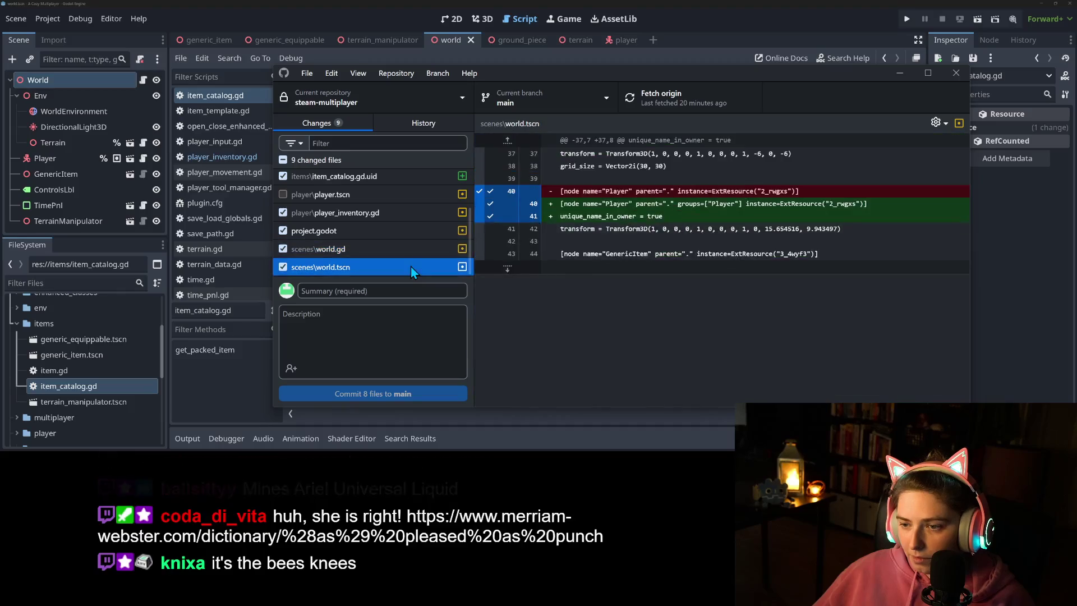
{"action": "left_click", "coordinate": [719, 365]}
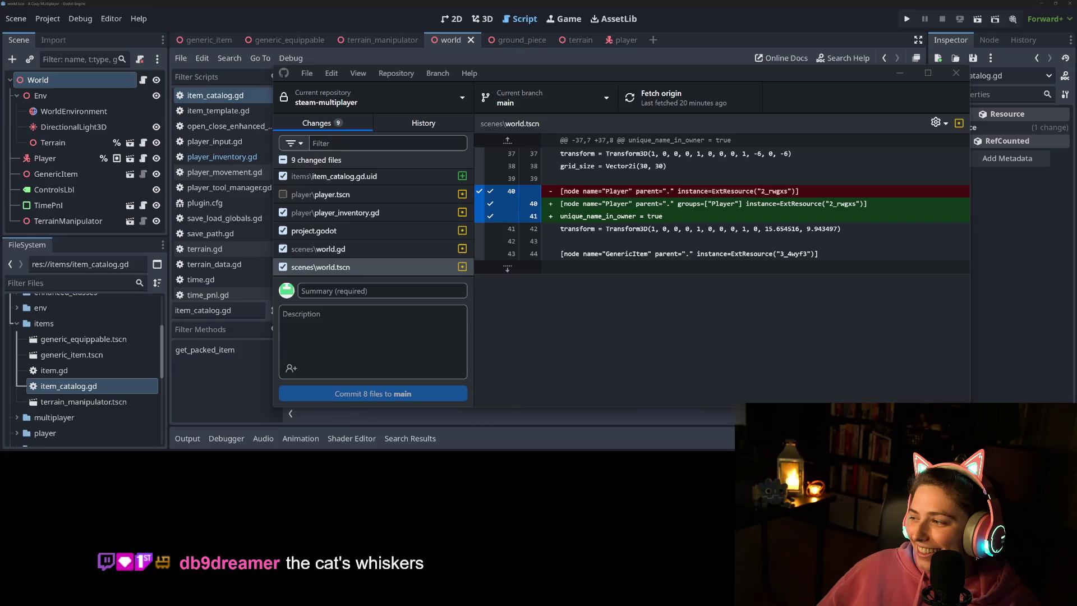
{"action": "left_click", "coordinate": [818, 363]}
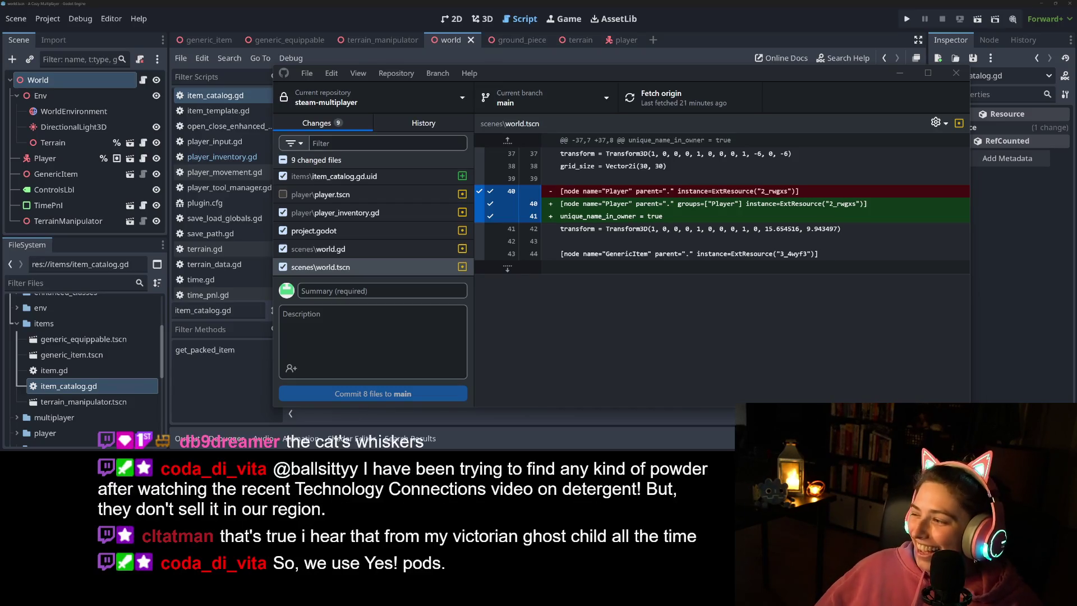
{"action": "key", "text": "alt+Tab"}
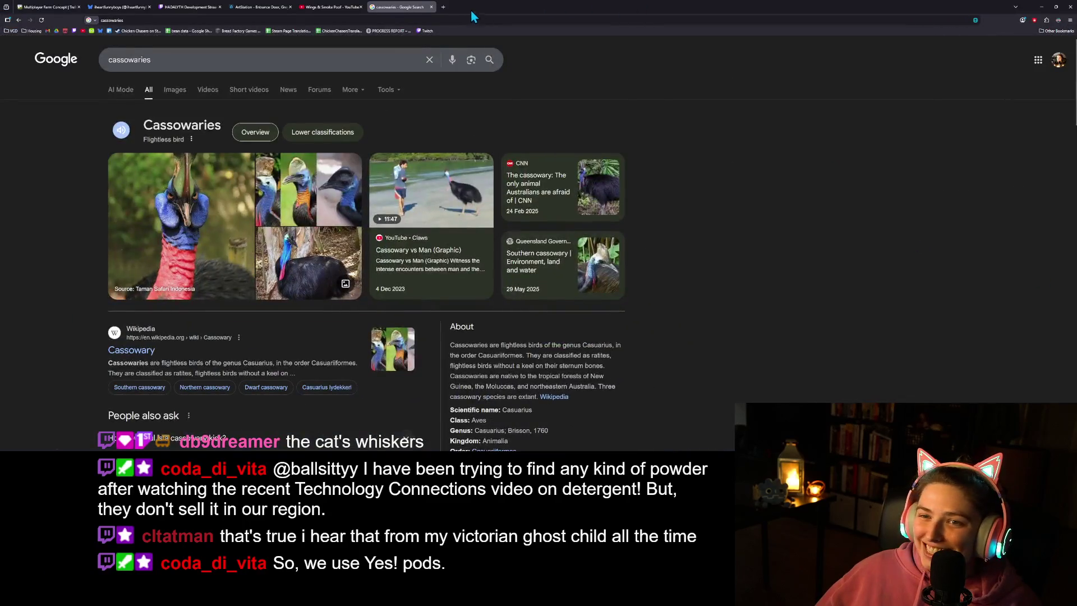
{"action": "left_click", "coordinate": [447, 7]}
{"action": "key", "text": "ctrl+v"}
{"action": "key", "text": "Return"}
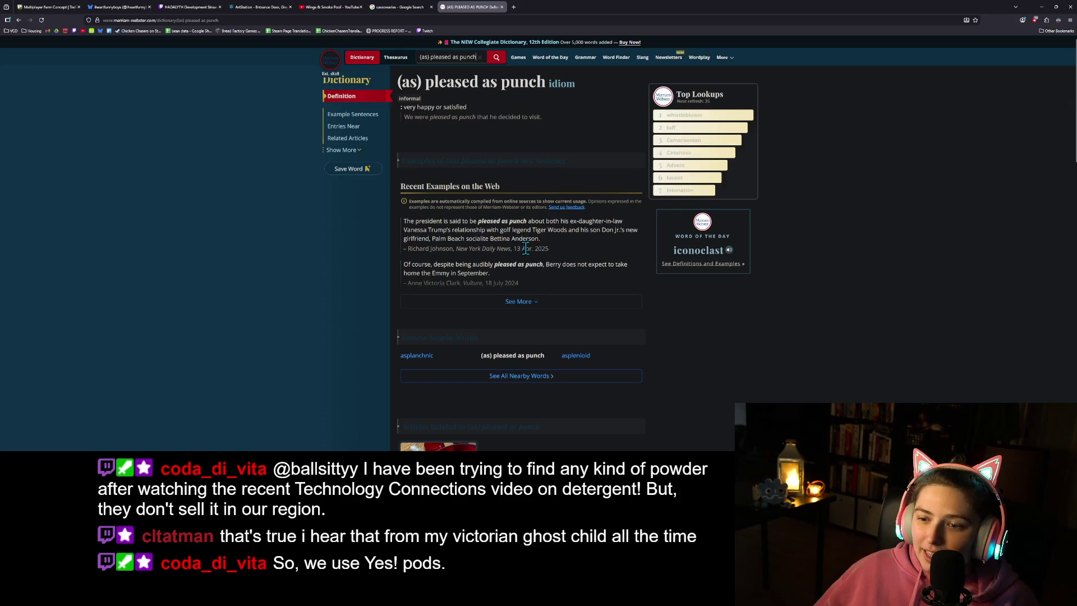
{"action": "mouse_move", "coordinate": [550, 249]}
{"action": "left_mouse_down"}
{"action": "mouse_move", "coordinate": [488, 242]}
{"action": "mouse_move", "coordinate": [479, 223]}
{"action": "mouse_move", "coordinate": [572, 225]}
{"action": "left_mouse_up"}
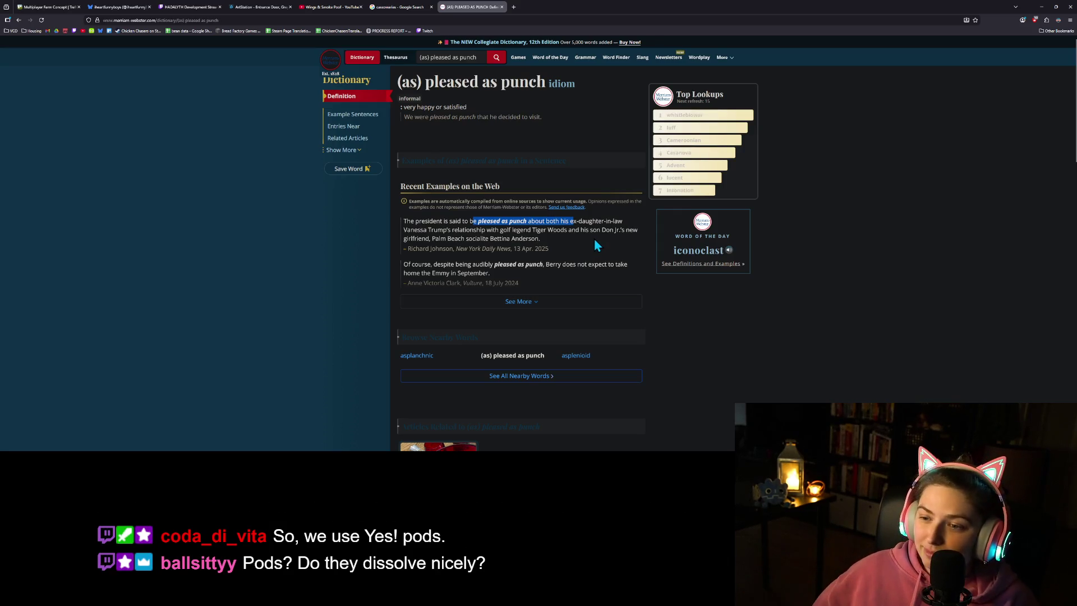
{"action": "left_click", "coordinate": [738, 345]}
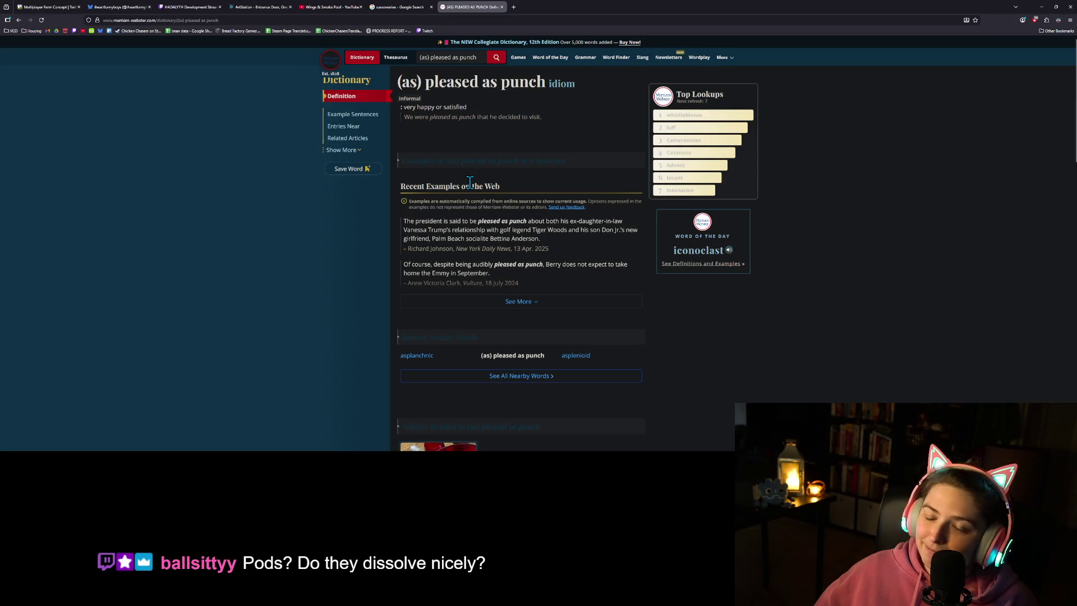
{"action": "scroll", "coordinate": [470, 183], "scroll_direction": "down", "scroll_amount": 5}
{"action": "scroll", "coordinate": [468, 183], "scroll_direction": "up", "scroll_amount": 5}
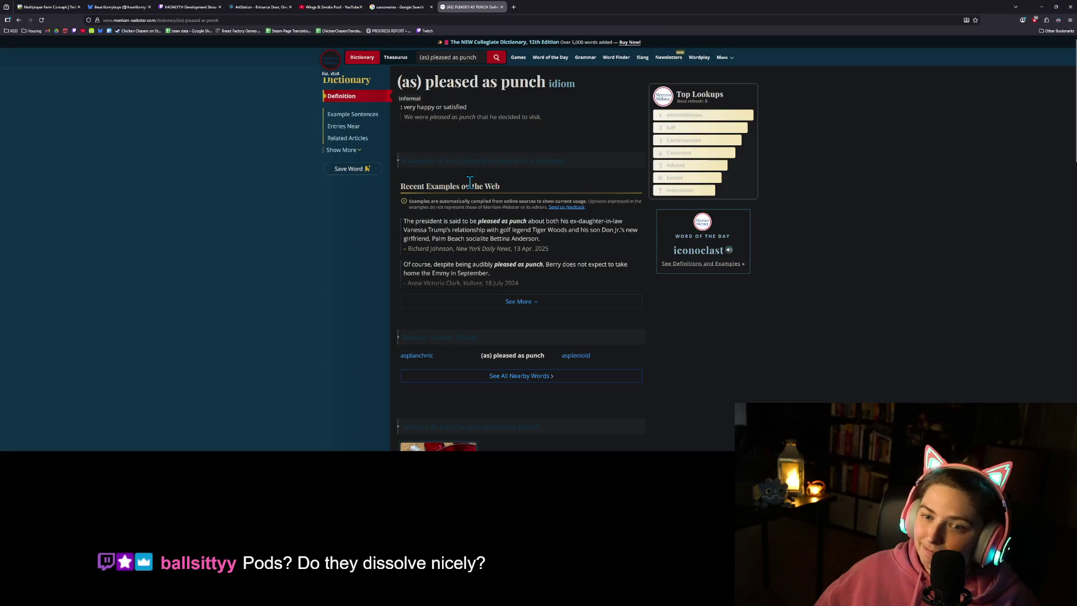
{"action": "scroll", "coordinate": [470, 183], "scroll_direction": "down", "scroll_amount": 5}
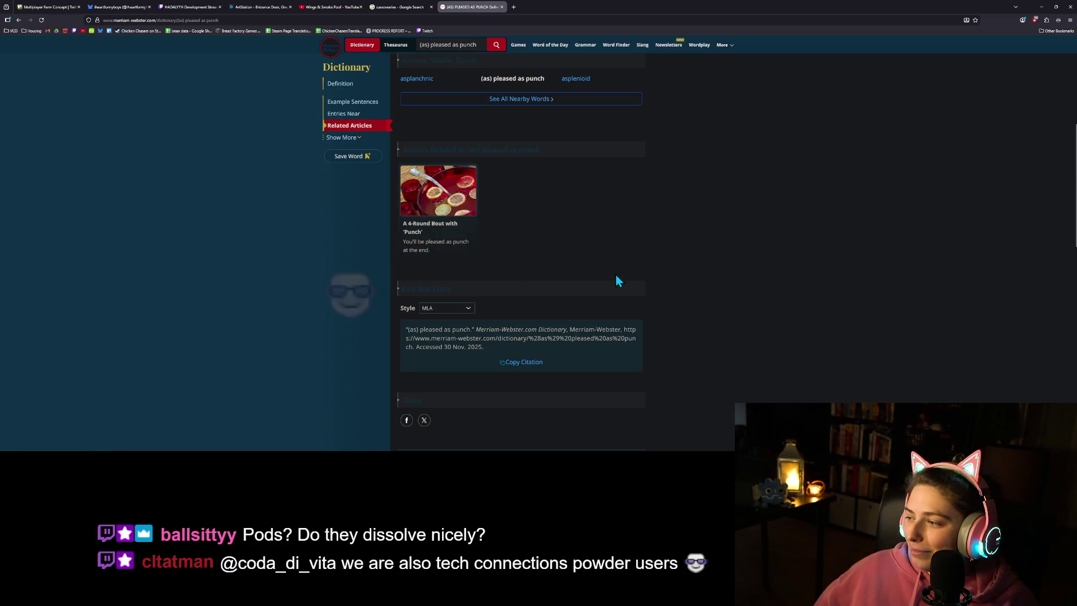
{"action": "scroll", "coordinate": [614, 272], "scroll_direction": "up", "scroll_amount": 5}
{"action": "scroll", "coordinate": [615, 278], "scroll_direction": "up", "scroll_amount": 1}
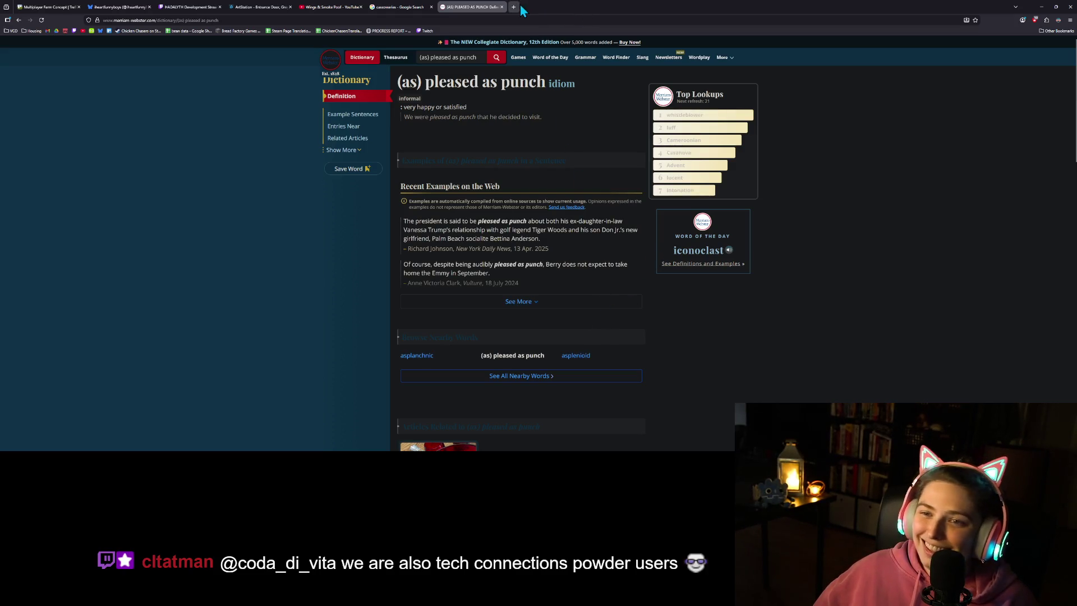
{"action": "left_click", "coordinate": [502, 7]}
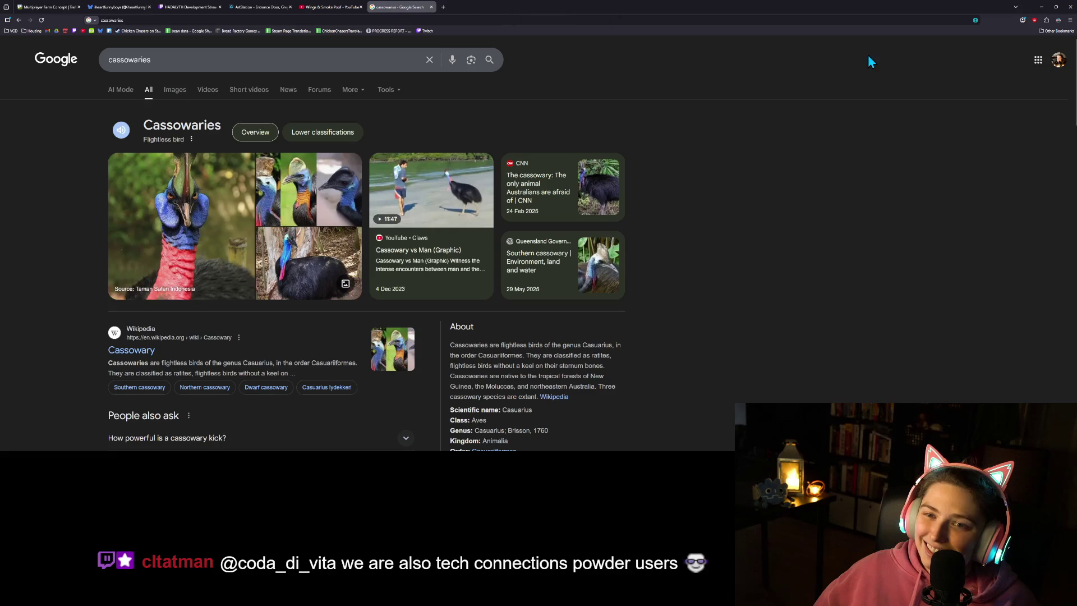
{"action": "left_click", "coordinate": [1041, 8]}
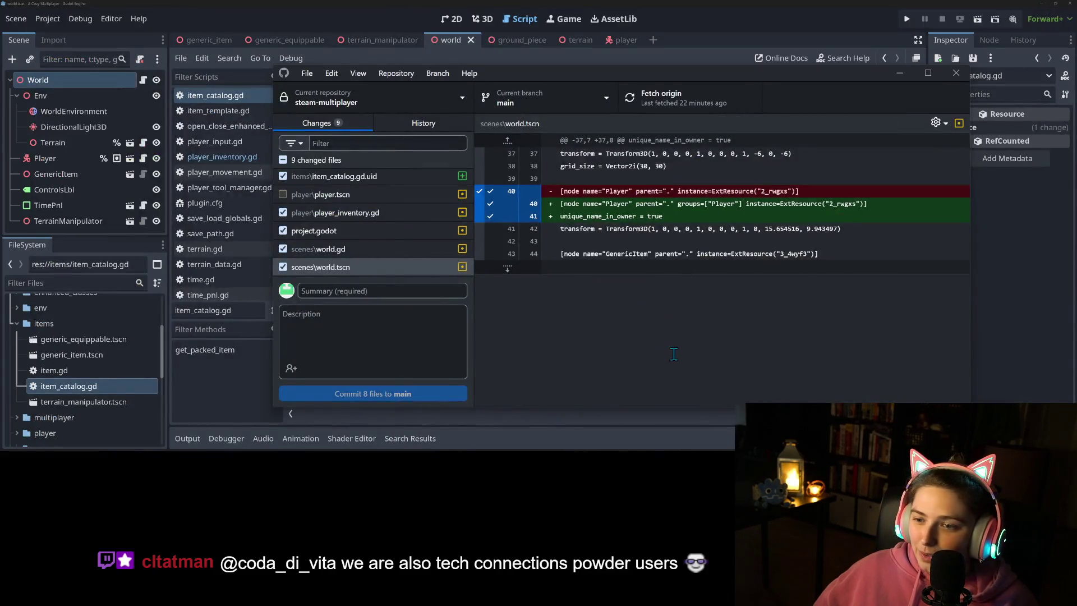
Step: Scroll through the world.gd diff in GitHub Desktop again, then return to Godot's item_catalog.gd
{"action": "left_click", "coordinate": [358, 251]}
{"action": "left_click", "coordinate": [349, 264]}
{"action": "left_click", "coordinate": [359, 251]}
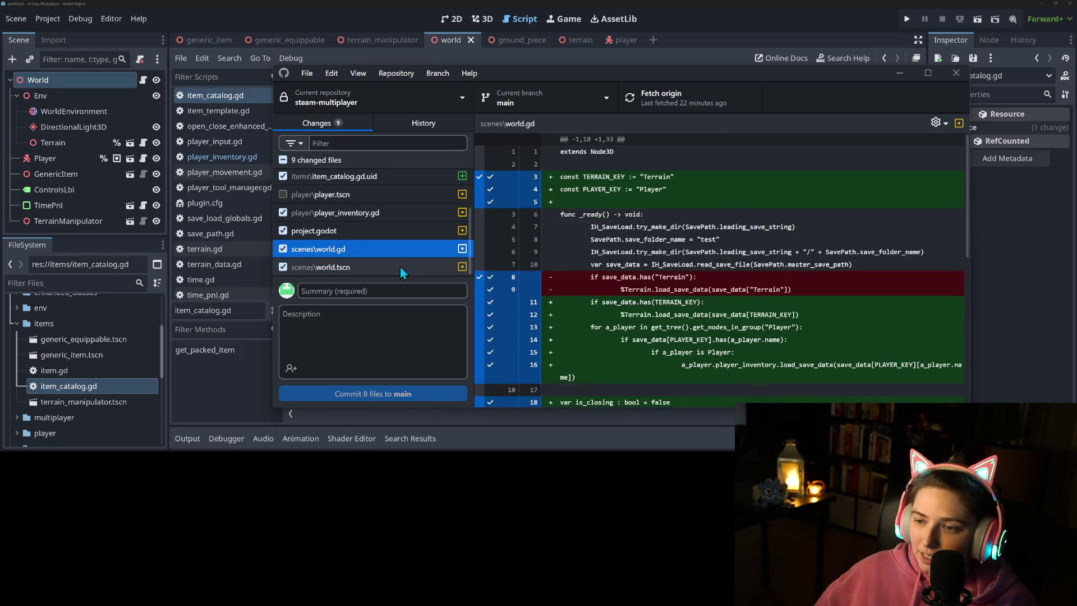
{"action": "scroll", "coordinate": [616, 358], "scroll_direction": "down", "scroll_amount": 3}
{"action": "scroll", "coordinate": [616, 358], "scroll_direction": "down", "scroll_amount": 5}
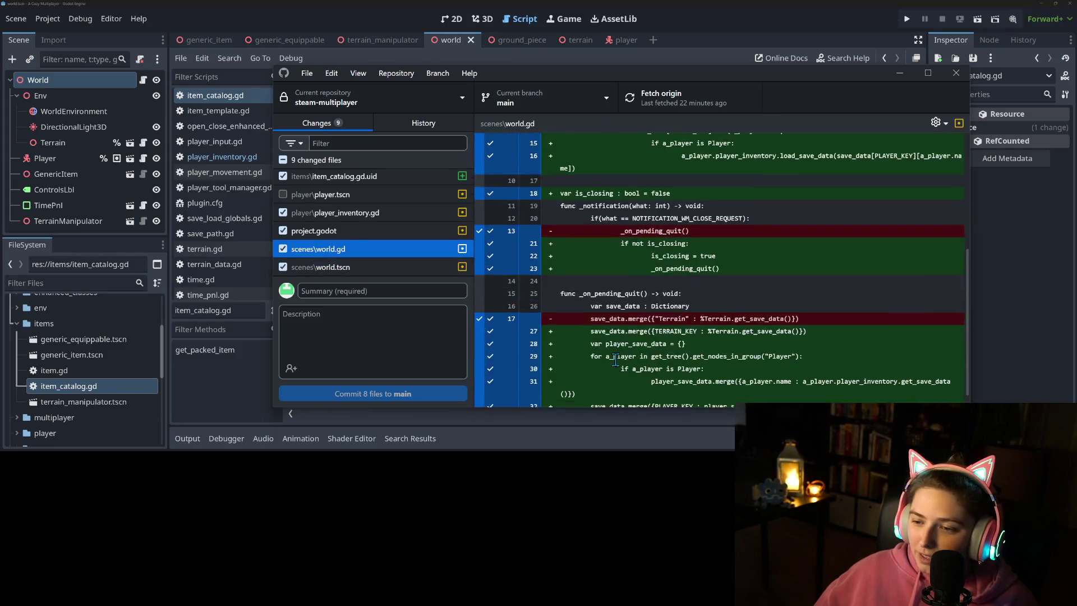
{"action": "scroll", "coordinate": [592, 341], "scroll_direction": "up", "scroll_amount": 10}
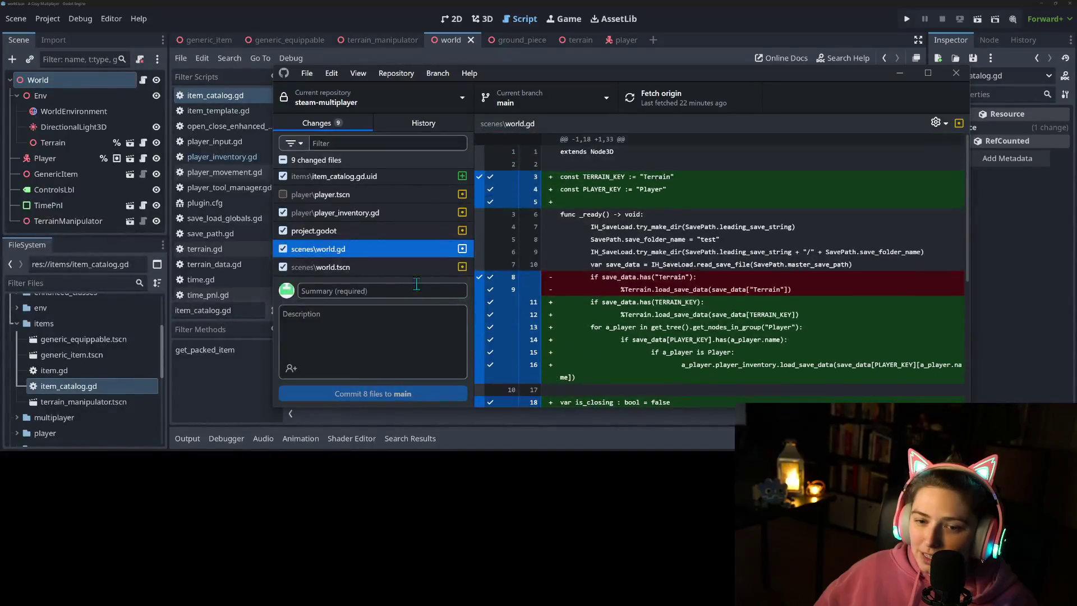
{"action": "key", "text": "alt+Tab"}
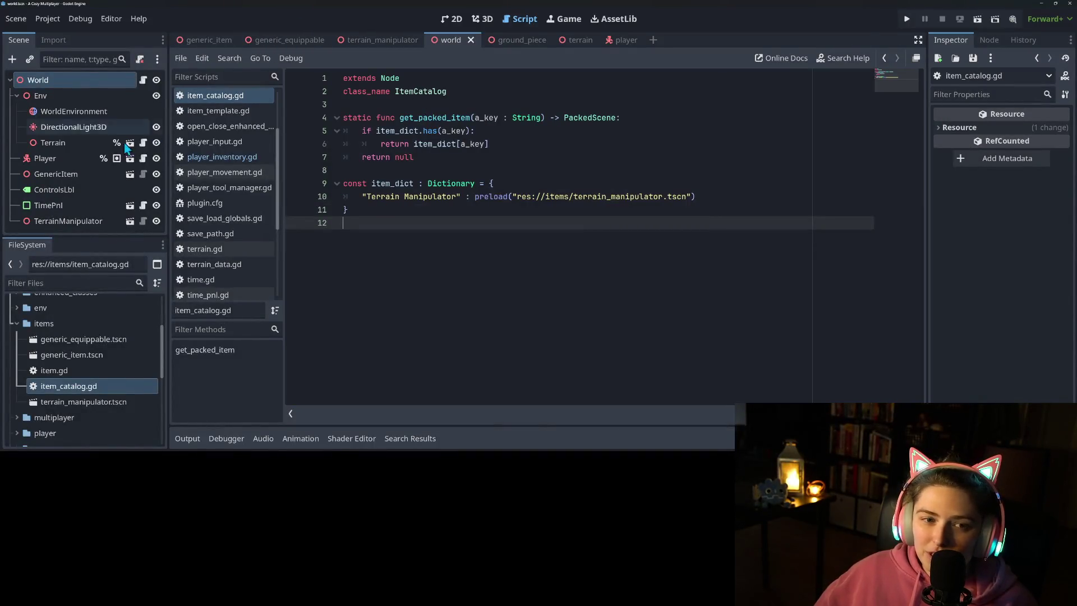
Step: Open world.gd and go to the _on_pending_quit function near the end of the script
{"action": "scroll", "coordinate": [218, 285], "scroll_direction": "down", "scroll_amount": 5}
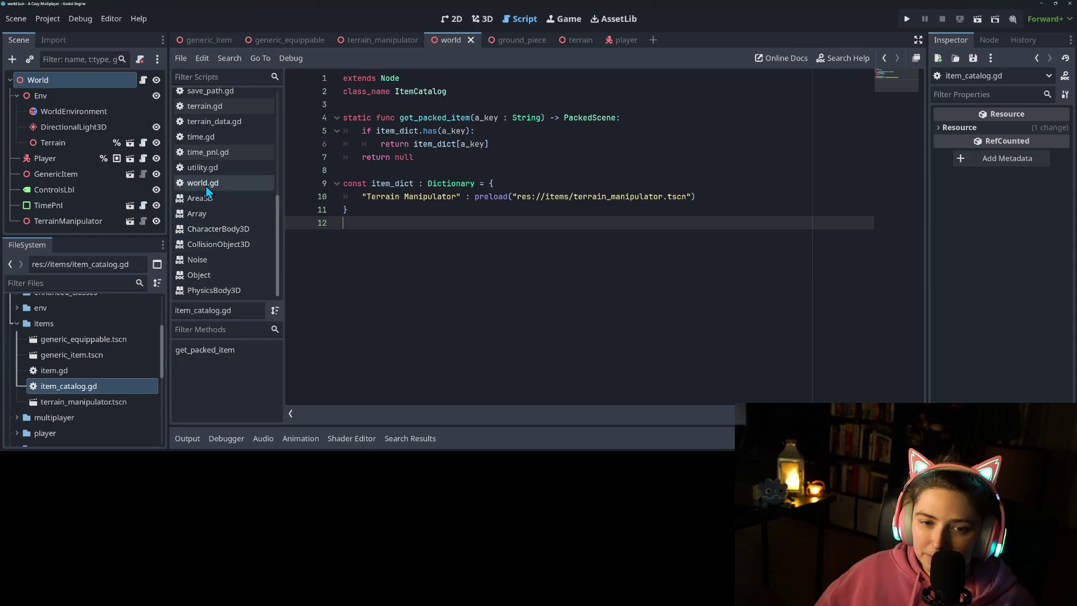
{"action": "left_click", "coordinate": [203, 183]}
{"action": "left_click", "coordinate": [440, 289]}
{"action": "scroll", "coordinate": [441, 290], "scroll_direction": "down", "scroll_amount": 3}
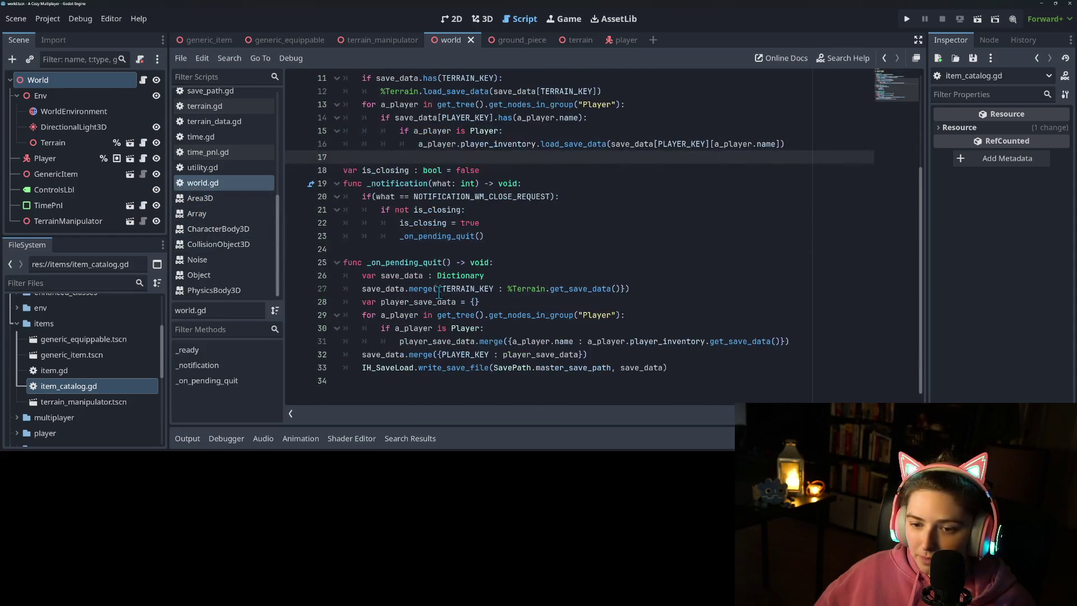
{"action": "left_click", "coordinate": [502, 388]}
{"action": "left_click", "coordinate": [511, 267]}
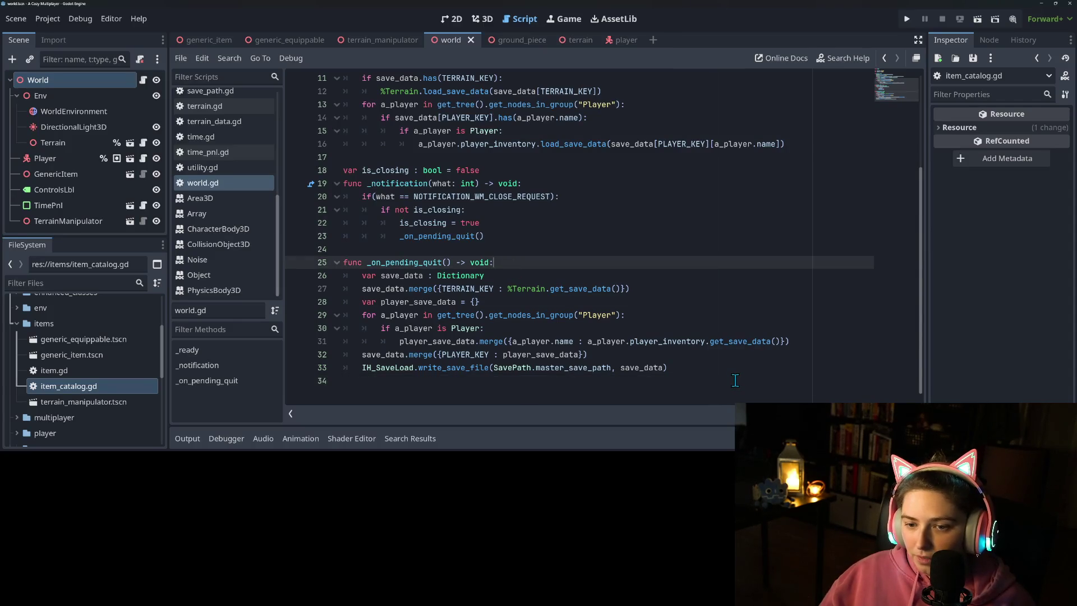
Step: Rename _on_pending_quit to _save_game_data, update its call in _notification, and save
{"action": "double_click", "coordinate": [411, 262]}
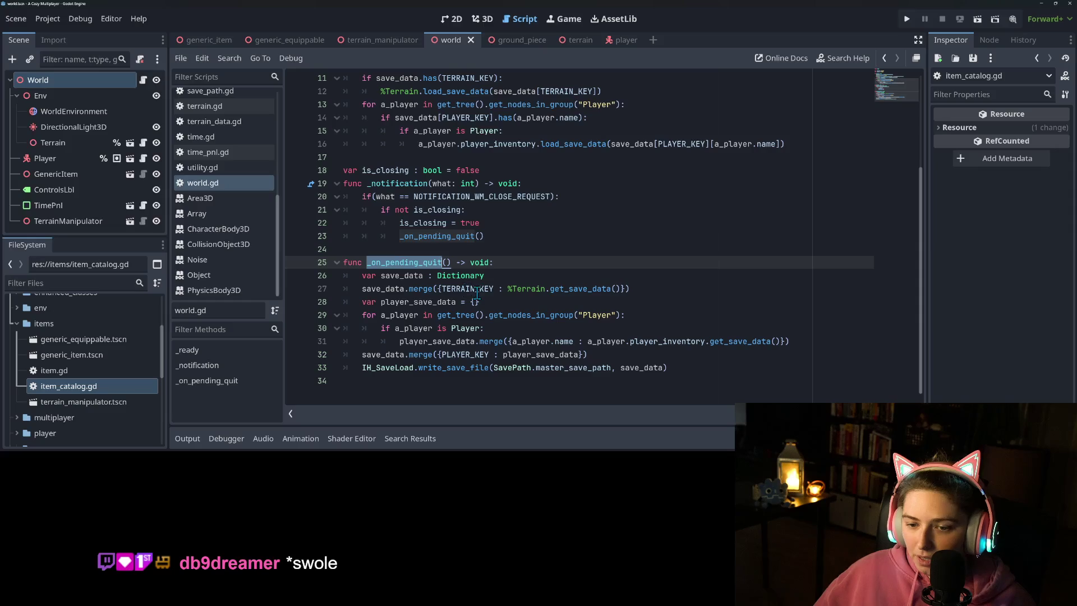
{"action": "type", "text": "_save_game_data"}
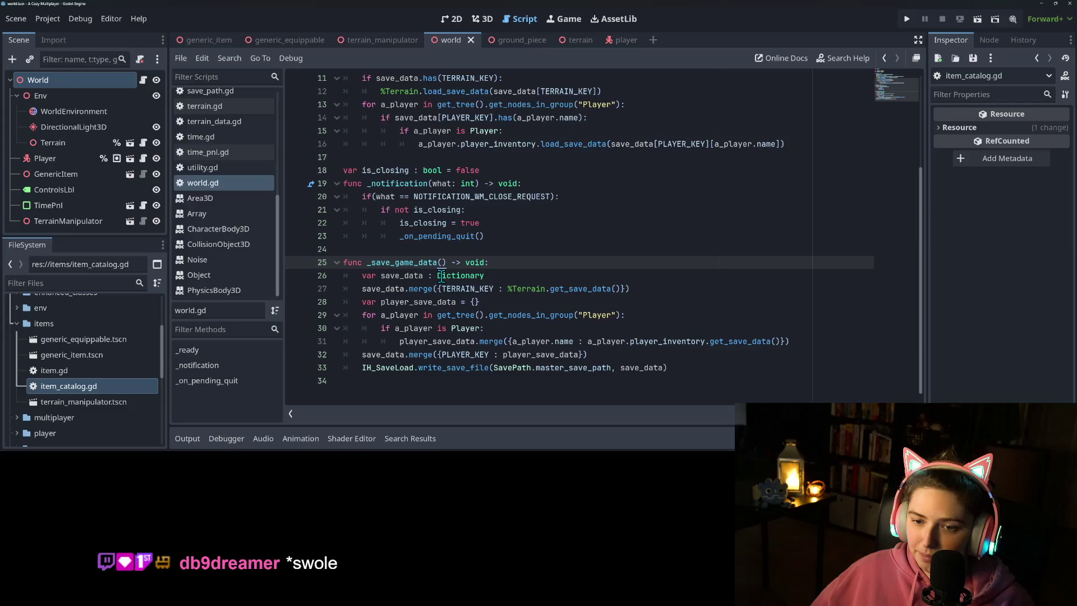
{"action": "double_click", "coordinate": [393, 262]}
{"action": "key", "text": "ctrl+c"}
{"action": "left_click", "coordinate": [427, 225]}
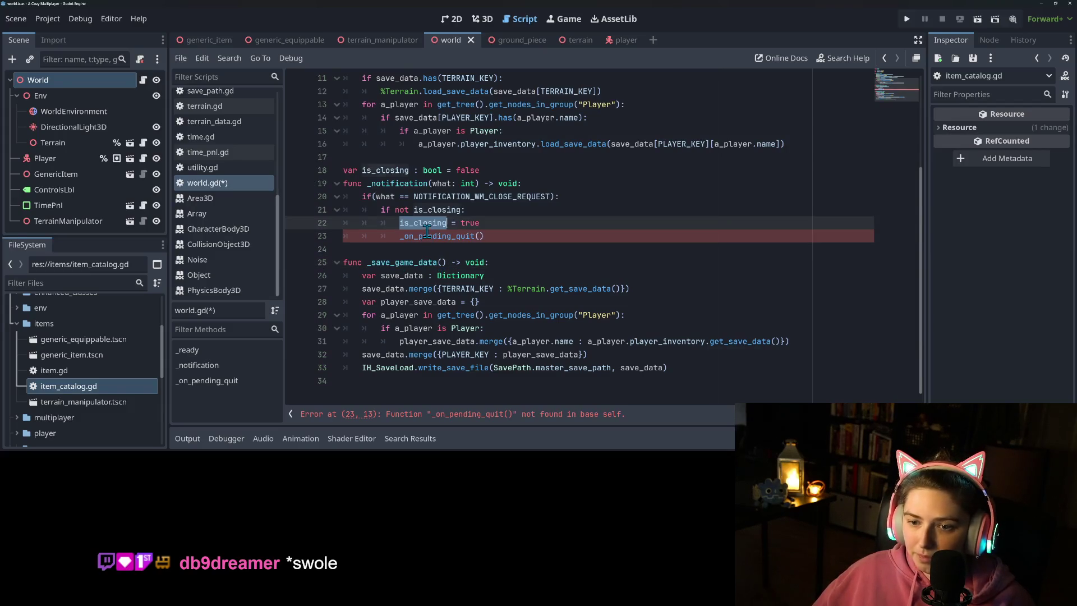
{"action": "double_click", "coordinate": [428, 236]}
{"action": "key", "text": "ctrl+v"}
{"action": "key", "text": "ctrl+s"}
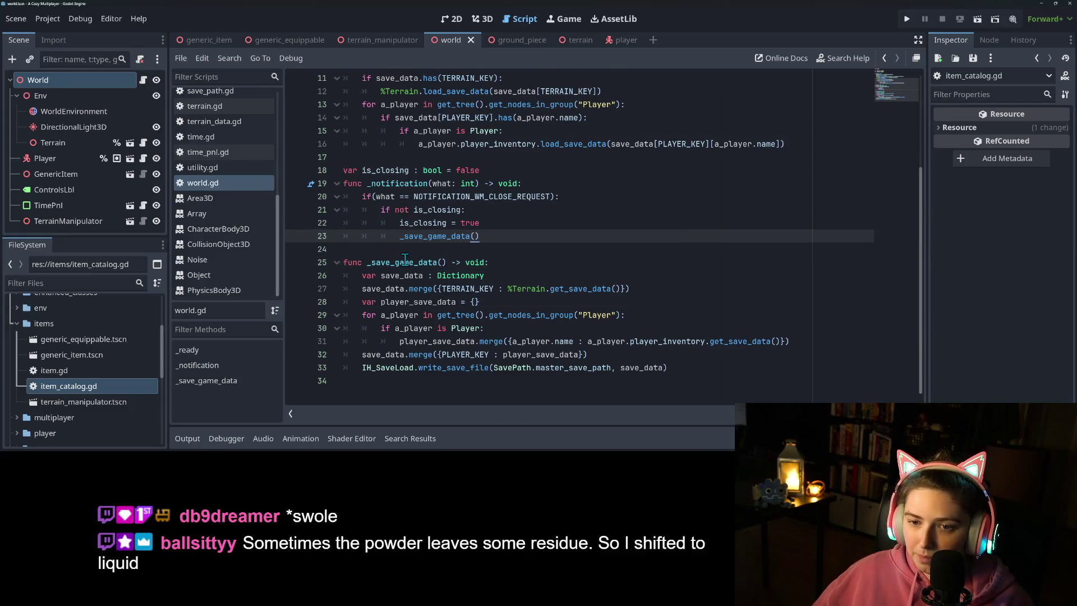
{"action": "scroll", "coordinate": [405, 259], "scroll_direction": "up", "scroll_amount": 3}
{"action": "left_click", "coordinate": [530, 161]}
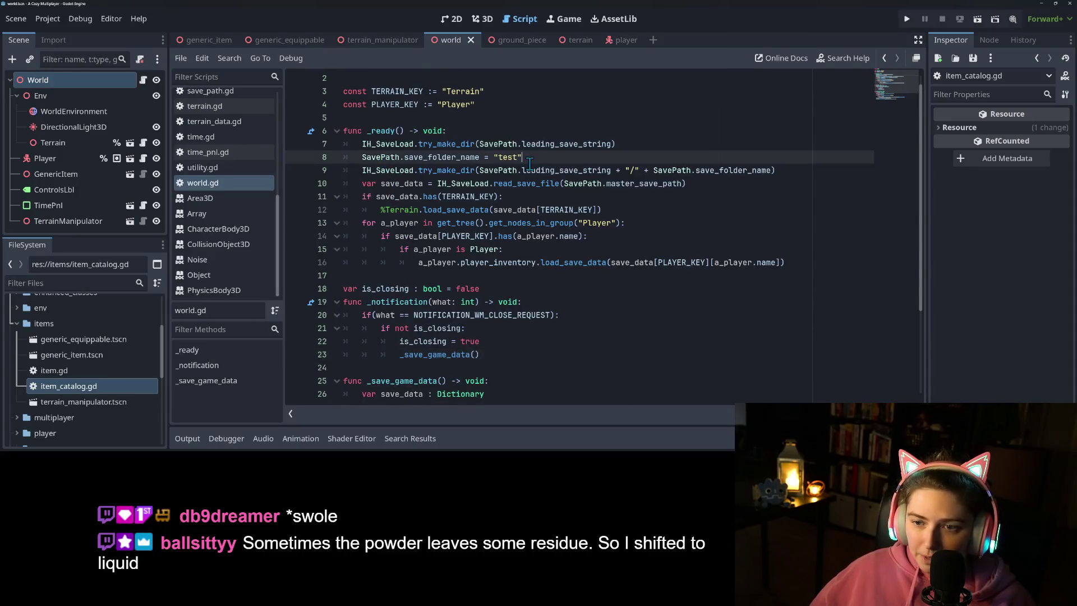
Step: Declare 'func _load_game_data() -> void:' over the loading code and call _load_game_data() in _ready
{"action": "left_click", "coordinate": [459, 132]}
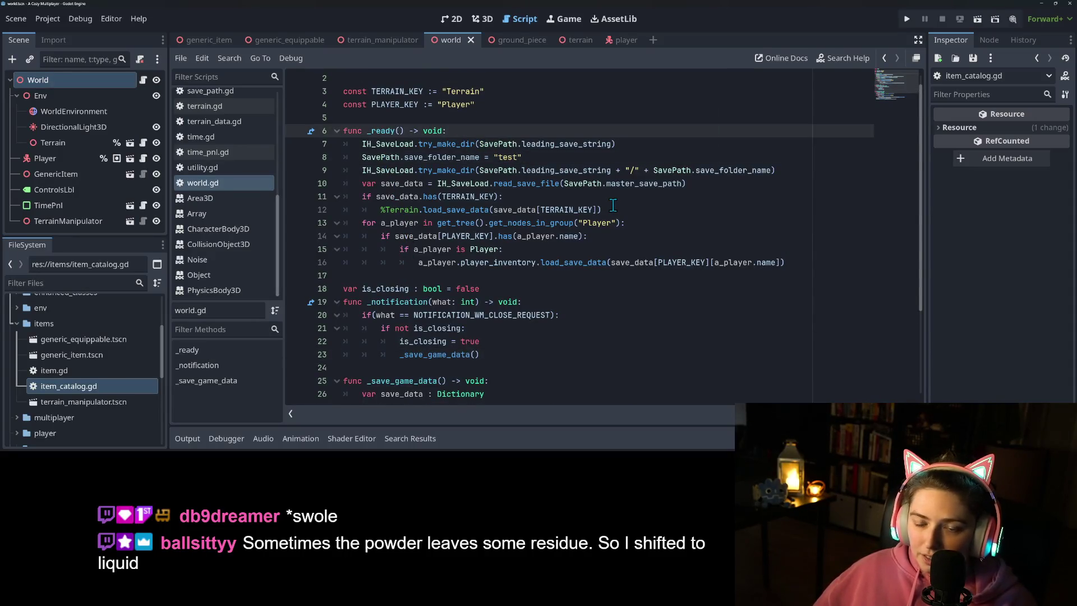
{"action": "key", "text": "Return"}
{"action": "key", "text": "Return"}
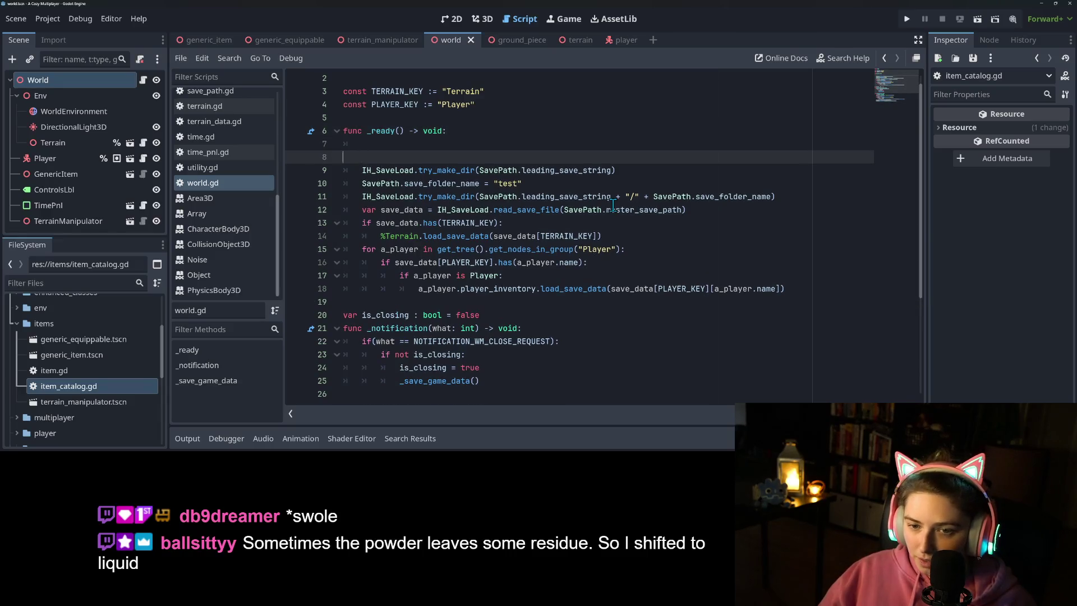
{"action": "type", "text": "func"}
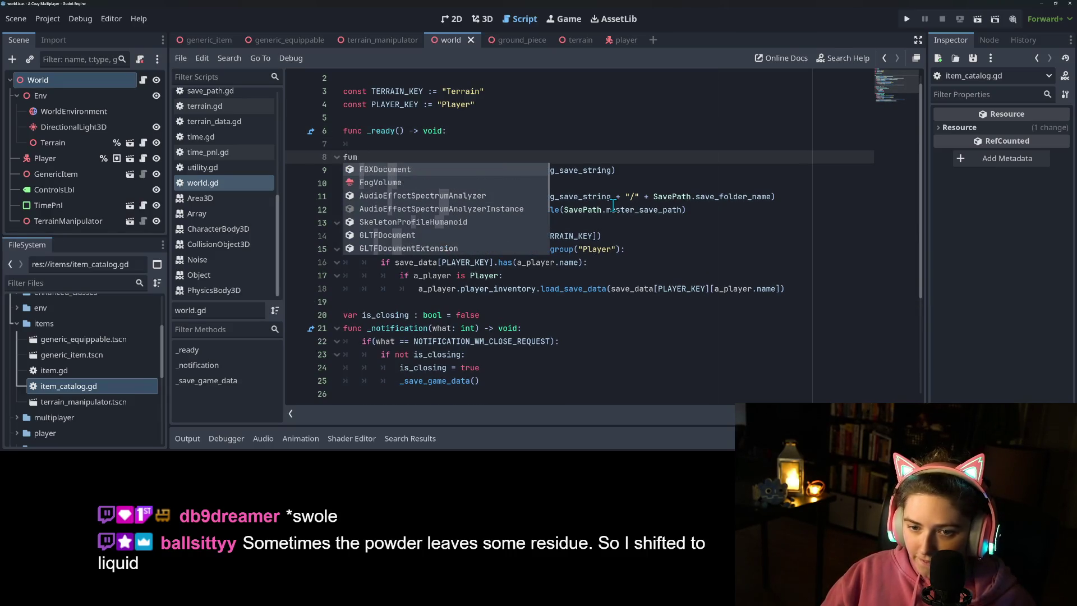
{"action": "type", "text": " _load_sa"}
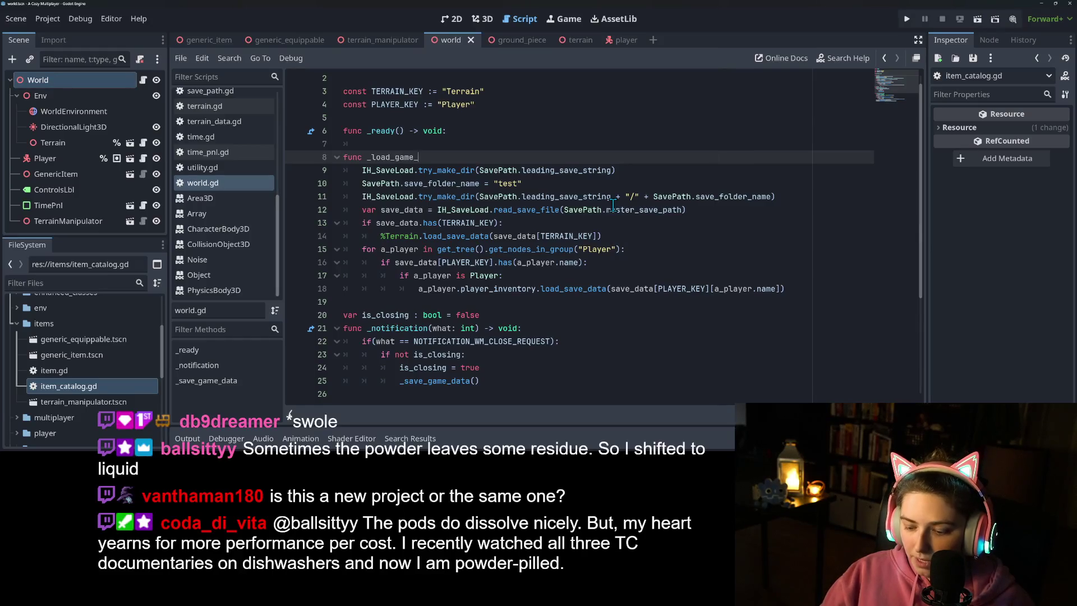
{"action": "type", "text": "() -"}
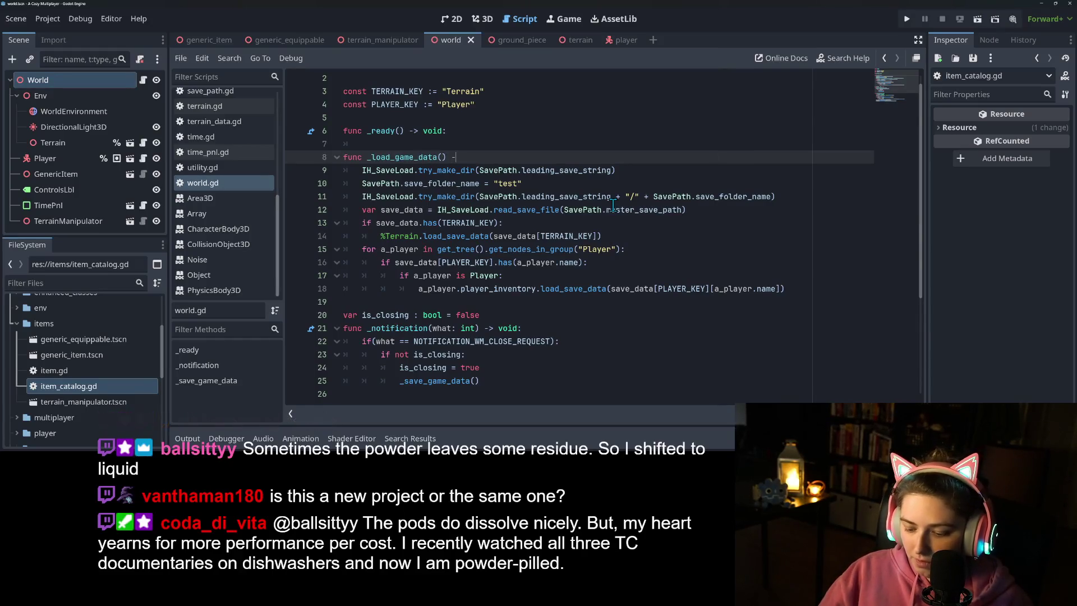
{"action": "type", "text": "> void:"}
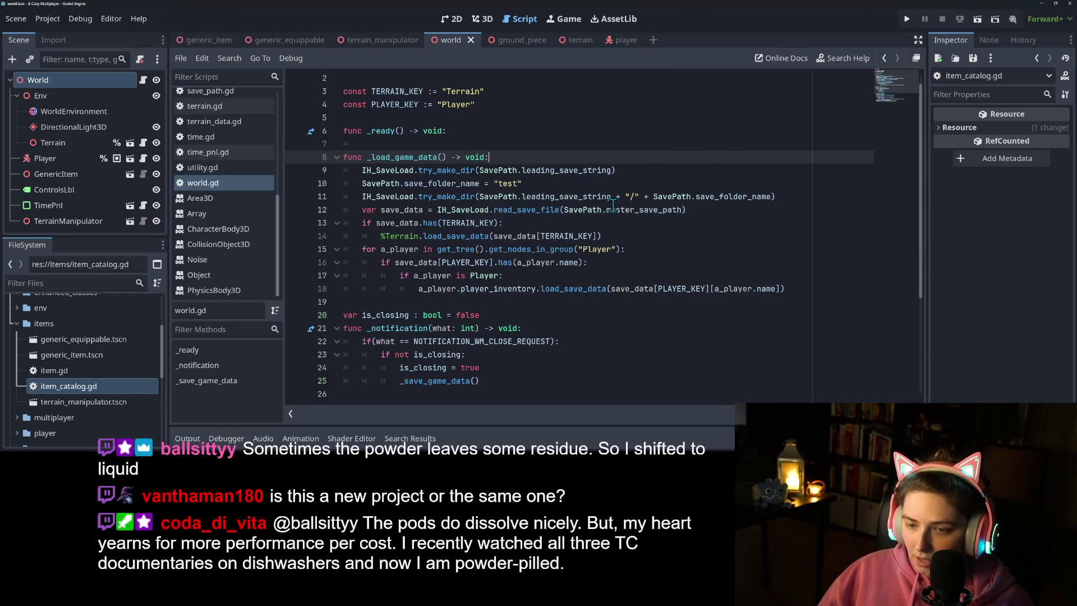
{"action": "left_click_drag", "start_coordinate": [368, 159], "coordinate": [443, 156]}
{"action": "key", "text": "ctrl+c"}
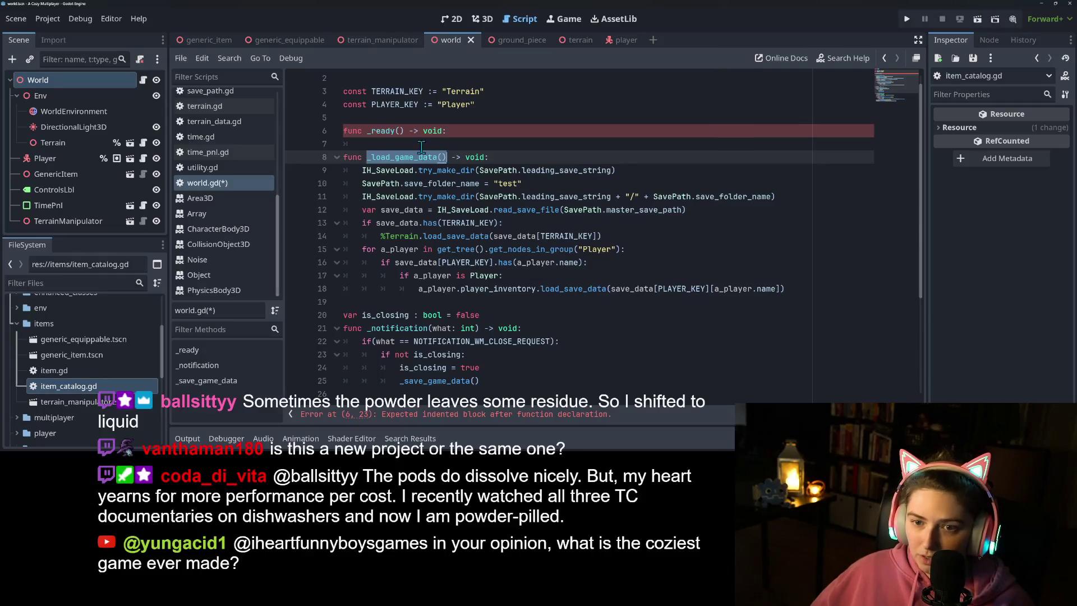
{"action": "left_click", "coordinate": [418, 144]}
{"action": "key", "text": "ctrl+v"}
{"action": "type", "text": ")"}
{"action": "key", "text": "Return"}
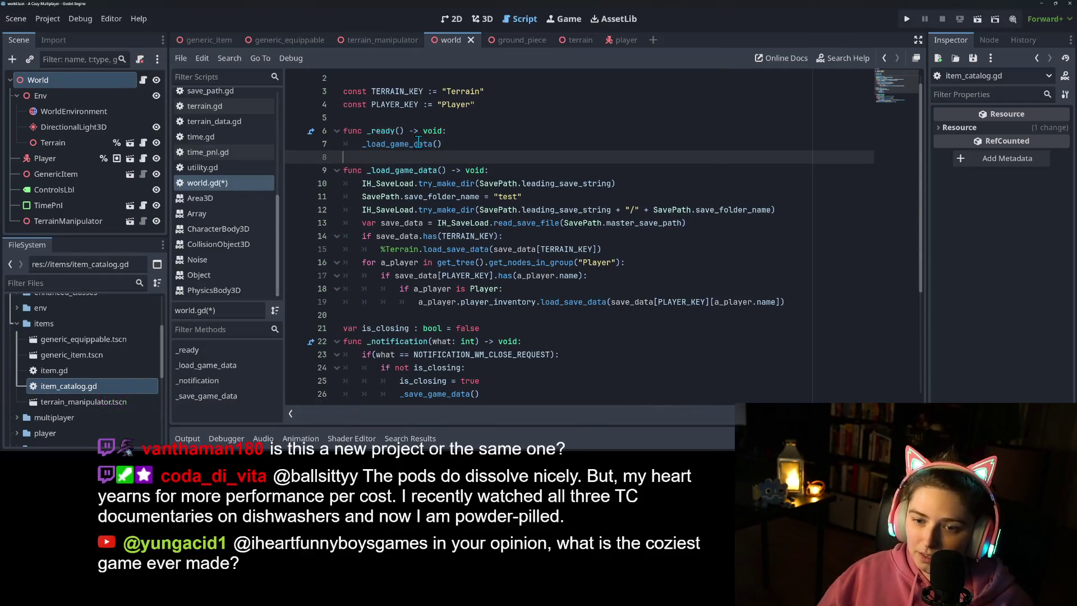
Step: Move the _load_game_data function to the script's end, below _save_game_data, separated by a blank line
{"action": "scroll", "coordinate": [444, 280], "scroll_direction": "down", "scroll_amount": 4}
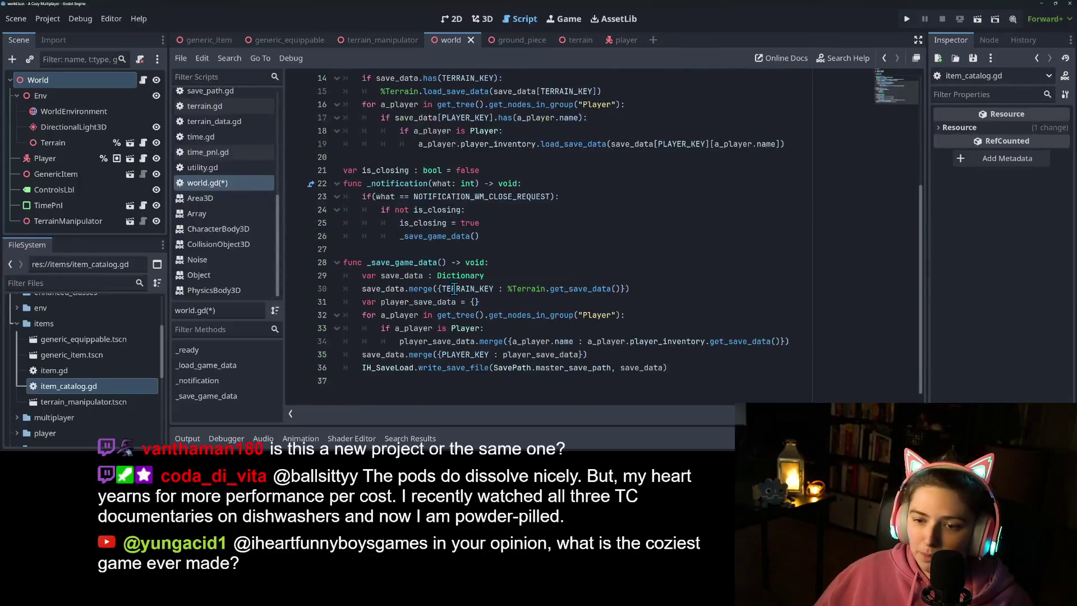
{"action": "scroll", "coordinate": [421, 276], "scroll_direction": "up", "scroll_amount": 5}
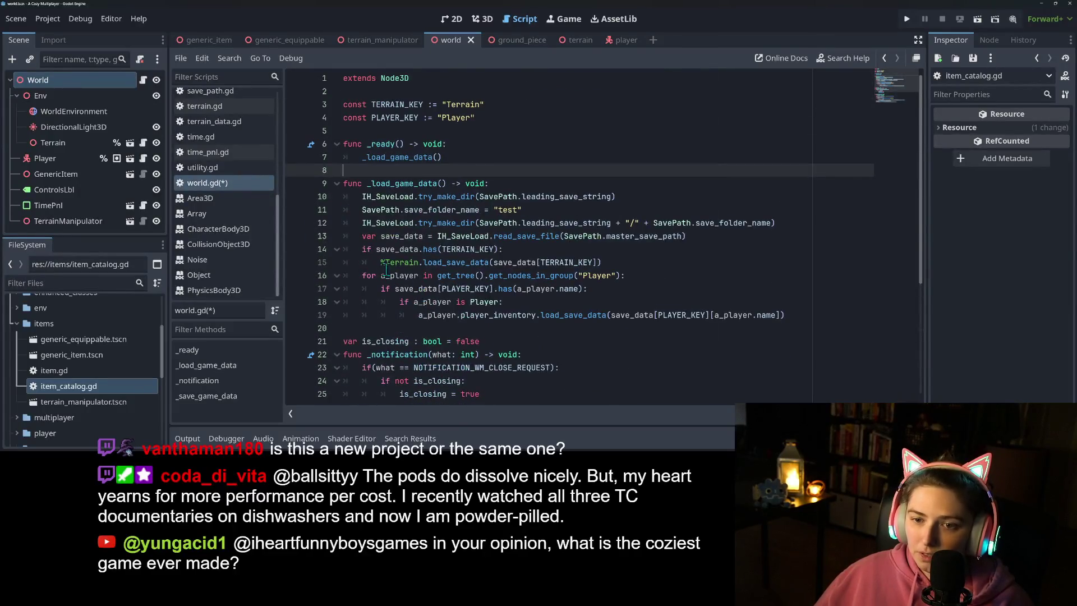
{"action": "left_click", "coordinate": [387, 263]}
{"action": "mouse_move", "coordinate": [787, 315]}
{"action": "left_mouse_down"}
{"action": "mouse_move", "coordinate": [505, 303]}
{"action": "mouse_move", "coordinate": [649, 223]}
{"action": "mouse_move", "coordinate": [306, 181]}
{"action": "left_mouse_up"}
{"action": "key", "text": "BackSpace"}
{"action": "key", "text": "BackSpace"}
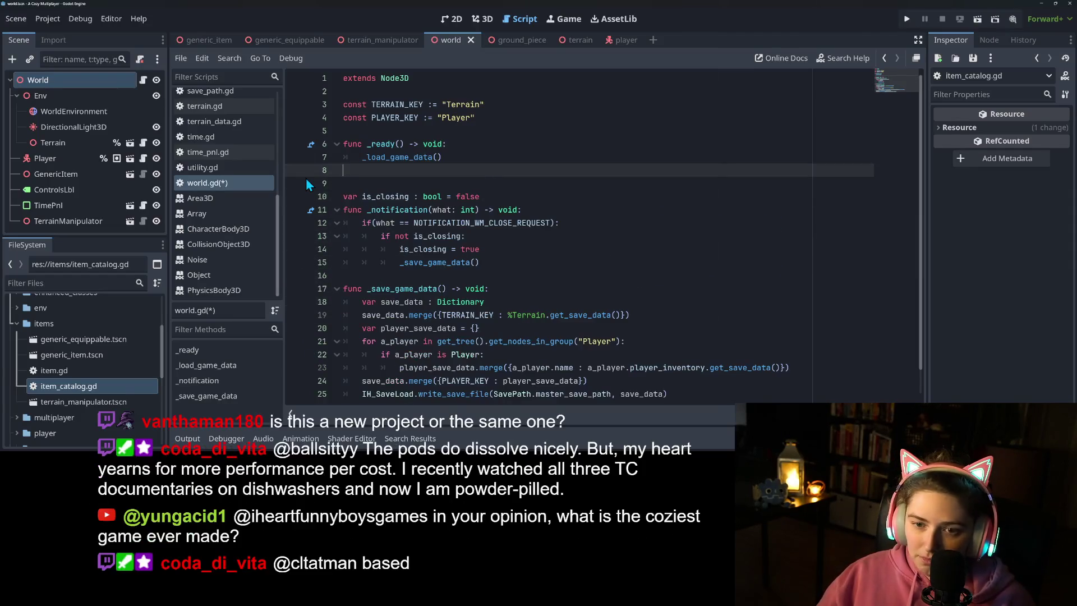
{"action": "scroll", "coordinate": [449, 281], "scroll_direction": "down", "scroll_amount": 1}
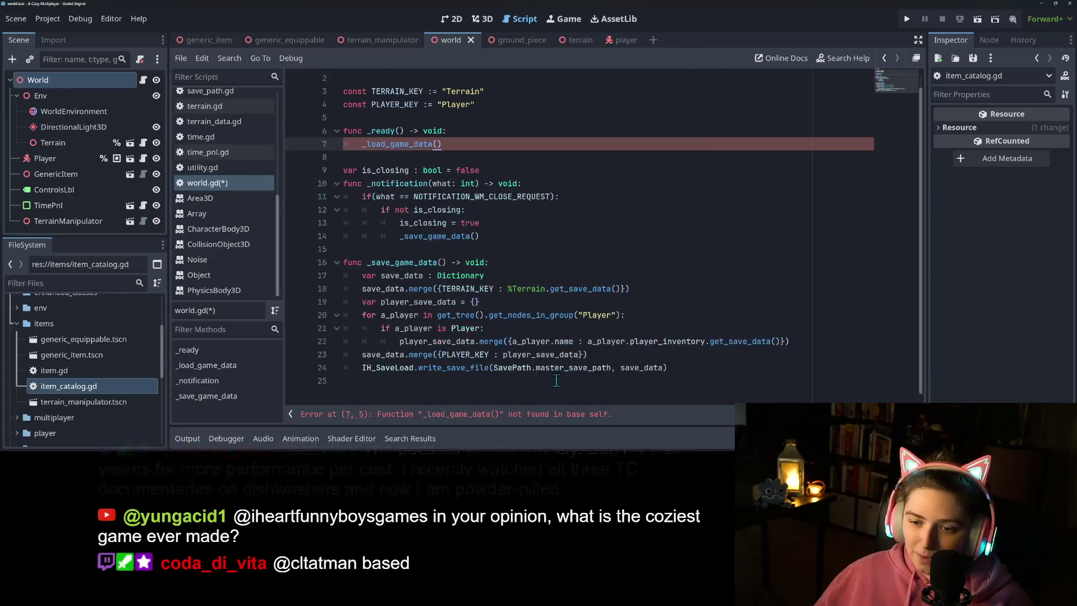
{"action": "left_click", "coordinate": [533, 389]}
{"action": "key", "text": "ctrl+v"}
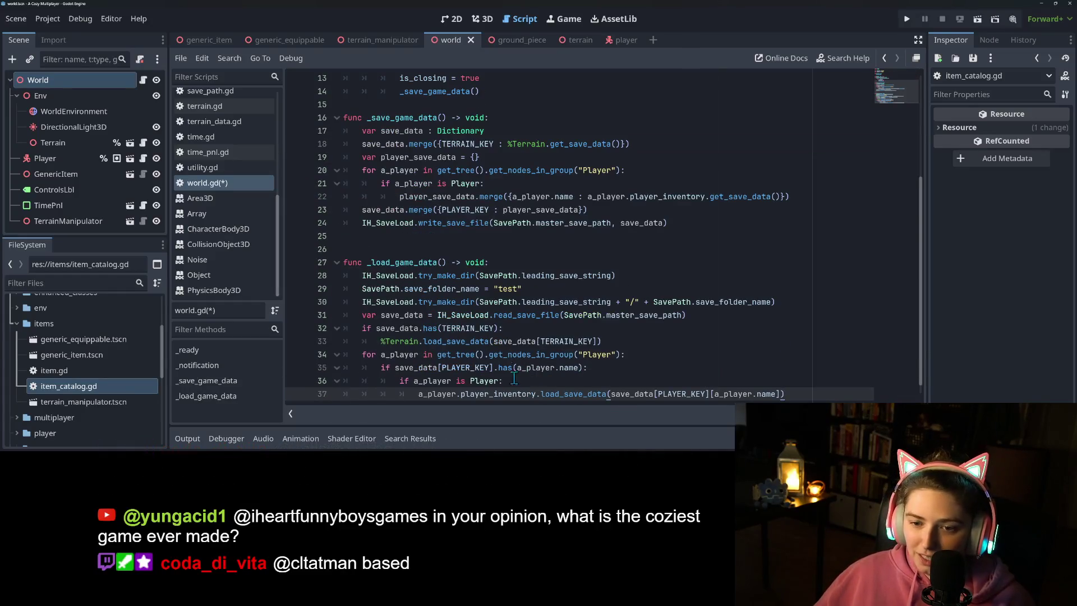
{"action": "left_click", "coordinate": [405, 240]}
{"action": "key", "text": "BackSpace"}
{"action": "scroll", "coordinate": [412, 247], "scroll_direction": "up", "scroll_amount": 4}
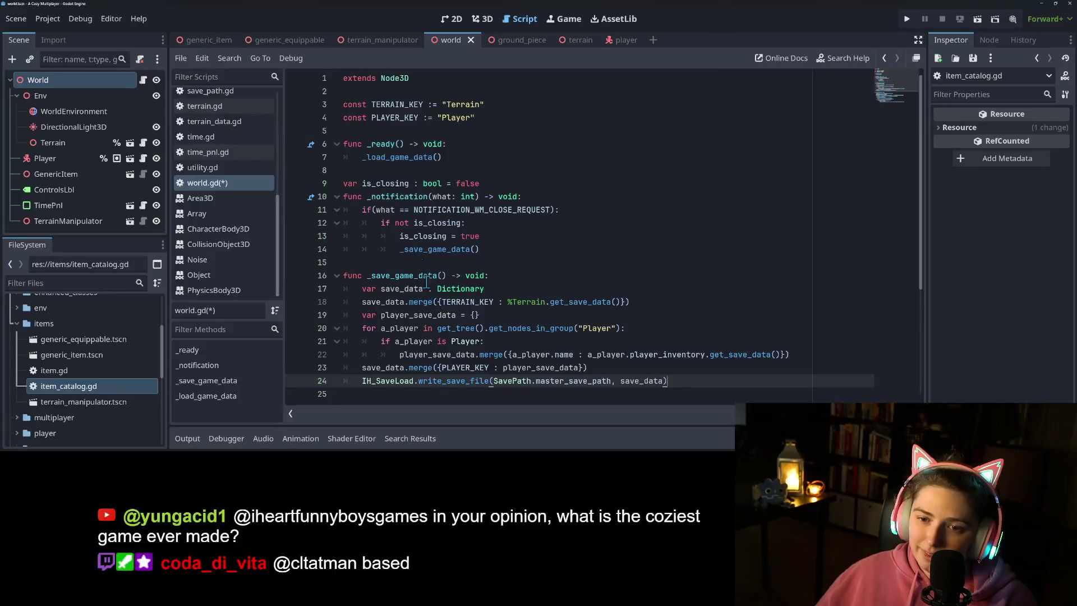
{"action": "left_click_drag", "start_coordinate": [496, 184], "coordinate": [317, 185]}
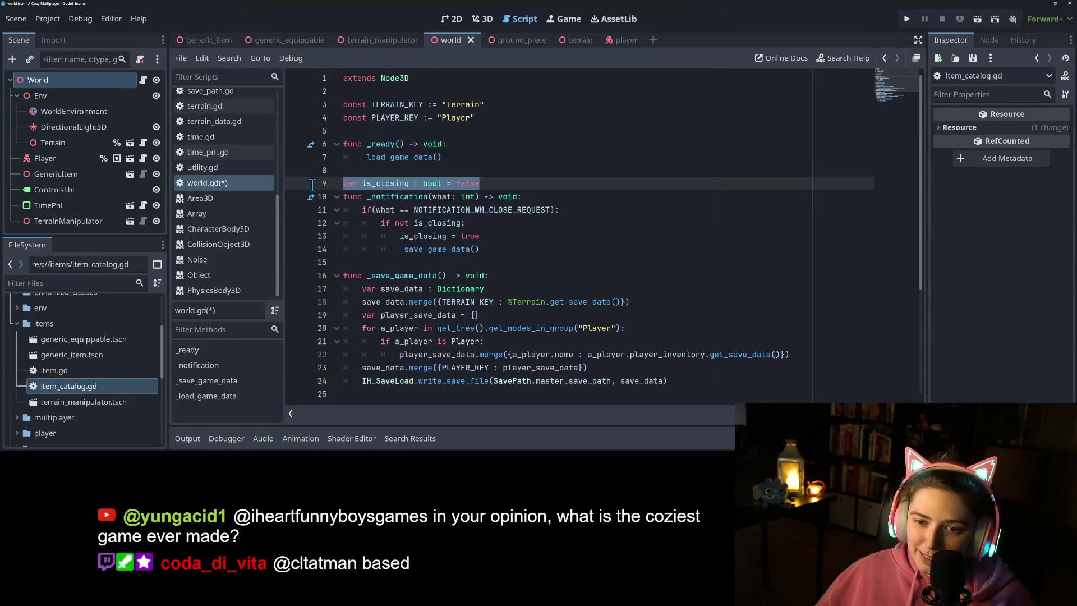
Step: Move the is_closing declaration under the key constants above _ready, delete the extra blank line, and save world.gd
{"action": "key", "text": "ctrl+x"}
{"action": "left_click", "coordinate": [423, 130]}
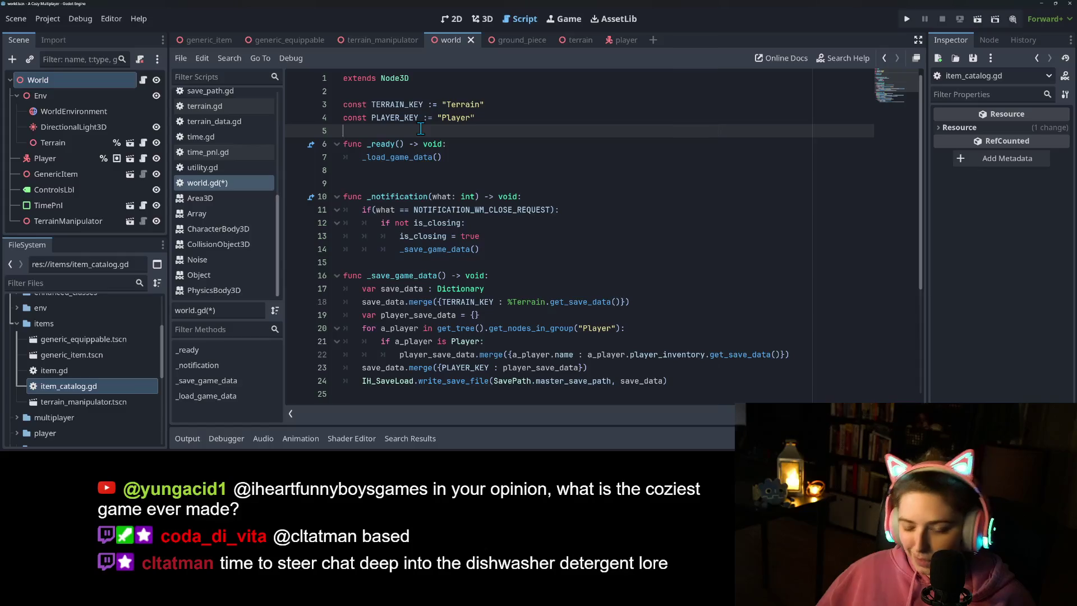
{"action": "key", "text": "Return"}
{"action": "key", "text": "Return"}
{"action": "key", "text": "Up"}
{"action": "key", "text": "ctrl+v"}
{"action": "left_click", "coordinate": [408, 210]}
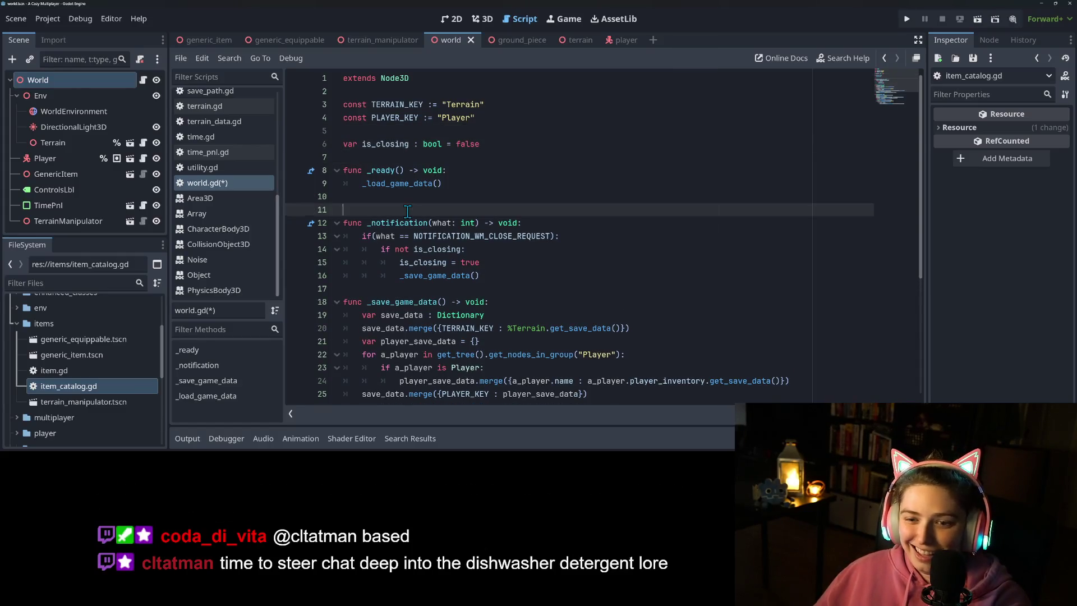
{"action": "key", "text": "BackSpace"}
{"action": "key", "text": "ctrl+s"}
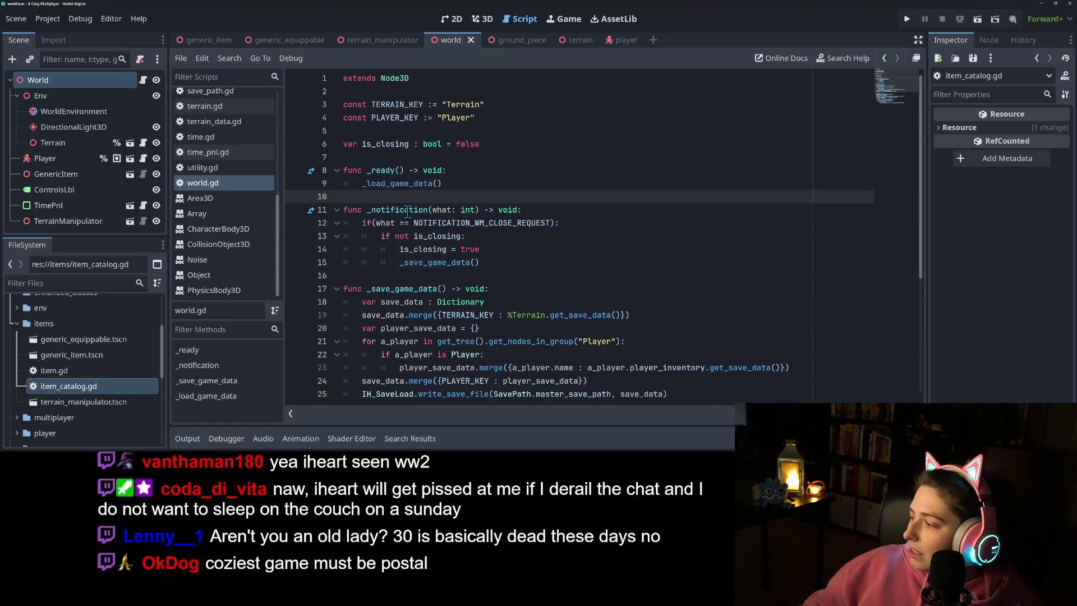
{"action": "key", "text": "alt+Tab"}
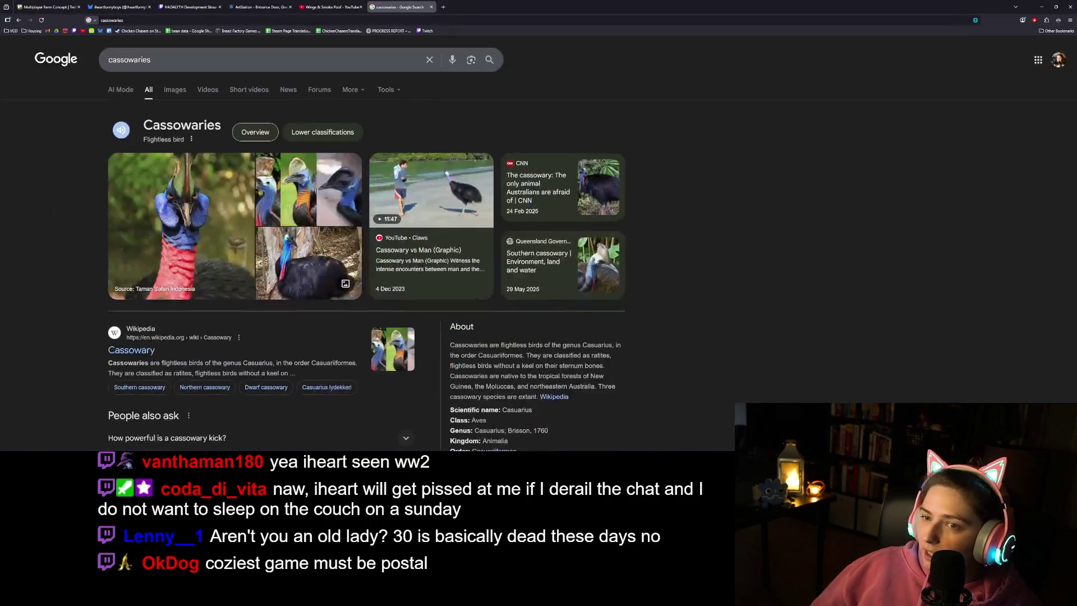
Step: Search 'minami lane' in a new tab and open its Steam store page
{"action": "key", "text": "ctrl+t"}
{"action": "type", "text": "minami lane"}
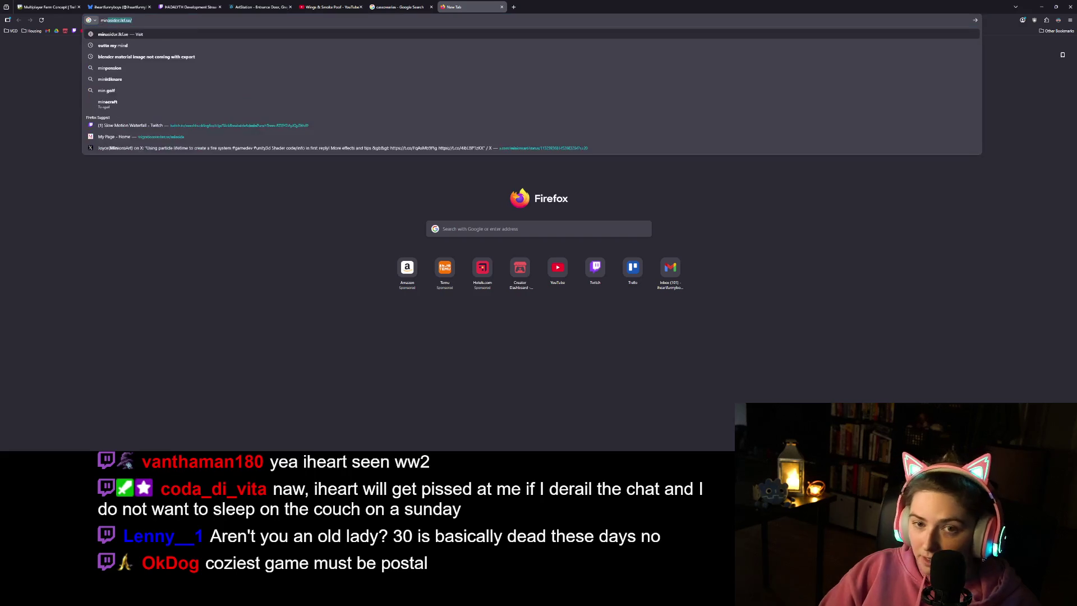
{"action": "key", "text": "Return"}
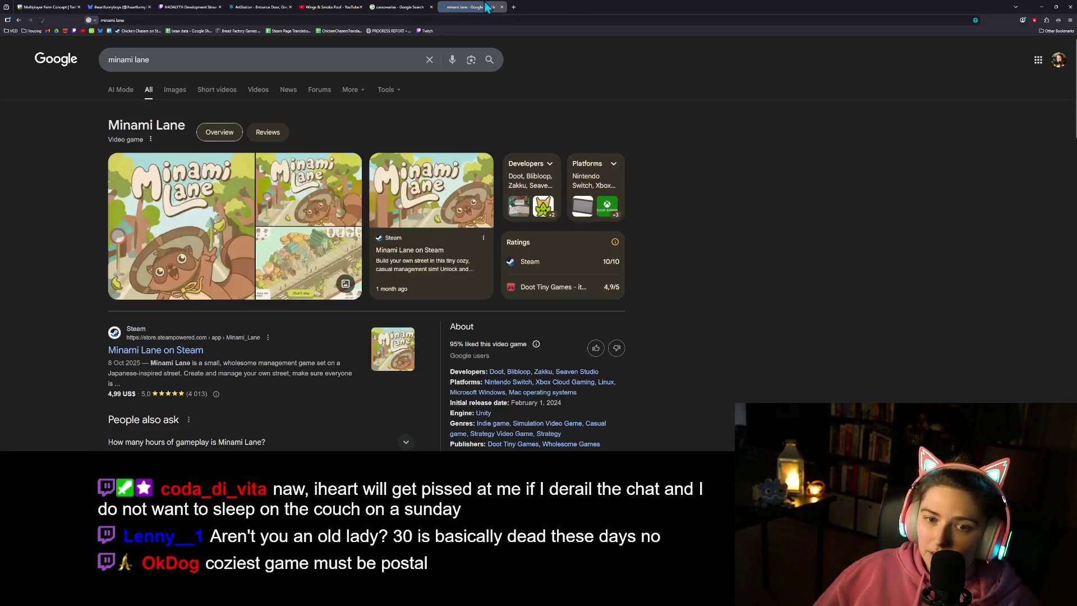
{"action": "left_click", "coordinate": [167, 351]}
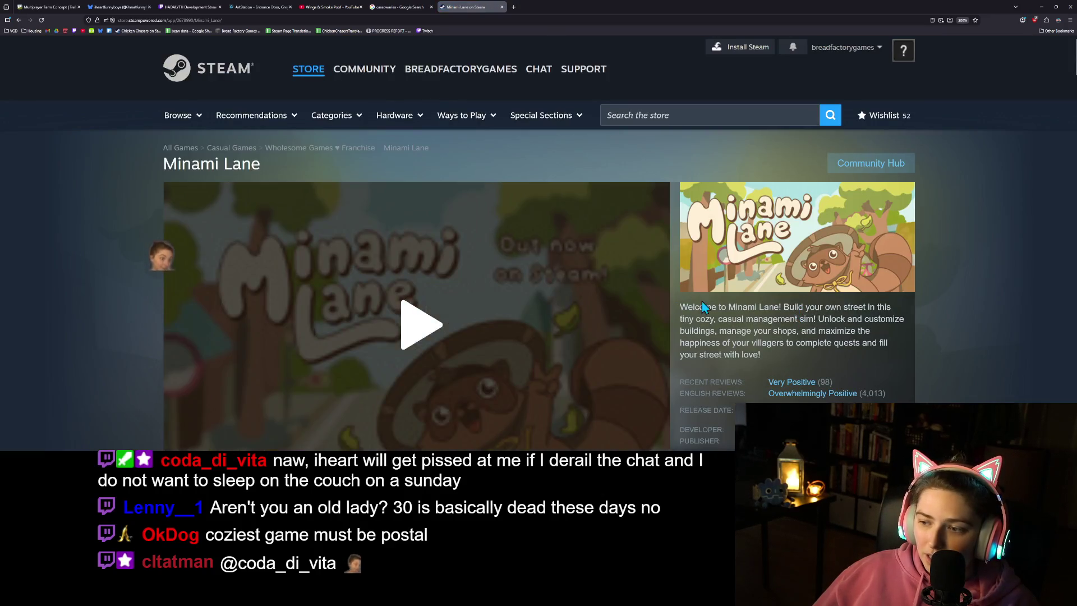
Step: Play the second Minami Lane trailer and pause it after a while
{"action": "scroll", "coordinate": [702, 301], "scroll_direction": "down", "scroll_amount": 3}
{"action": "left_click", "coordinate": [308, 351]}
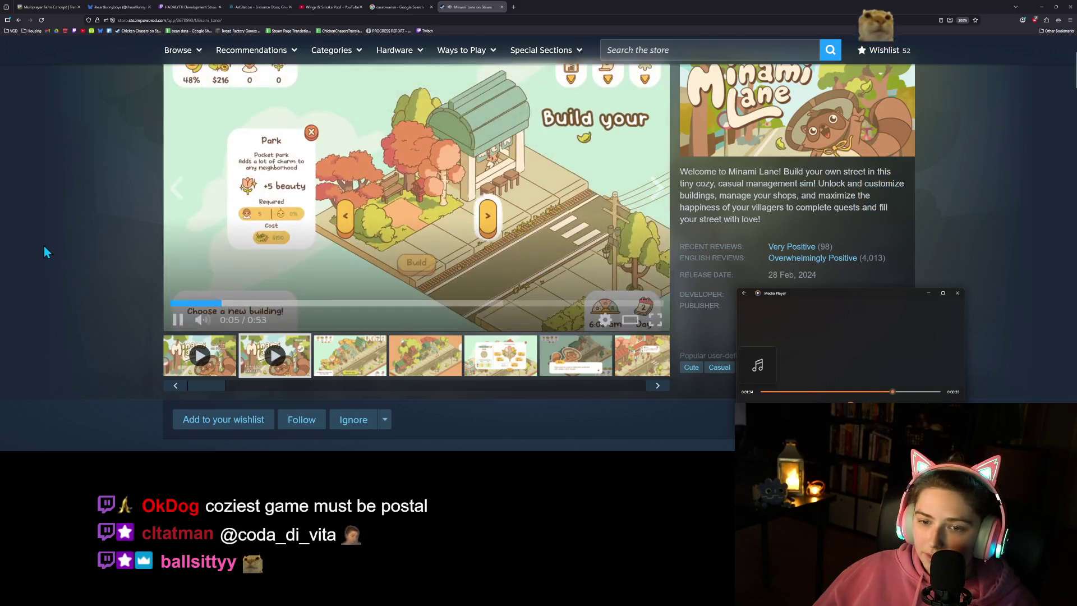
{"action": "scroll", "coordinate": [69, 274], "scroll_direction": "up", "scroll_amount": 1}
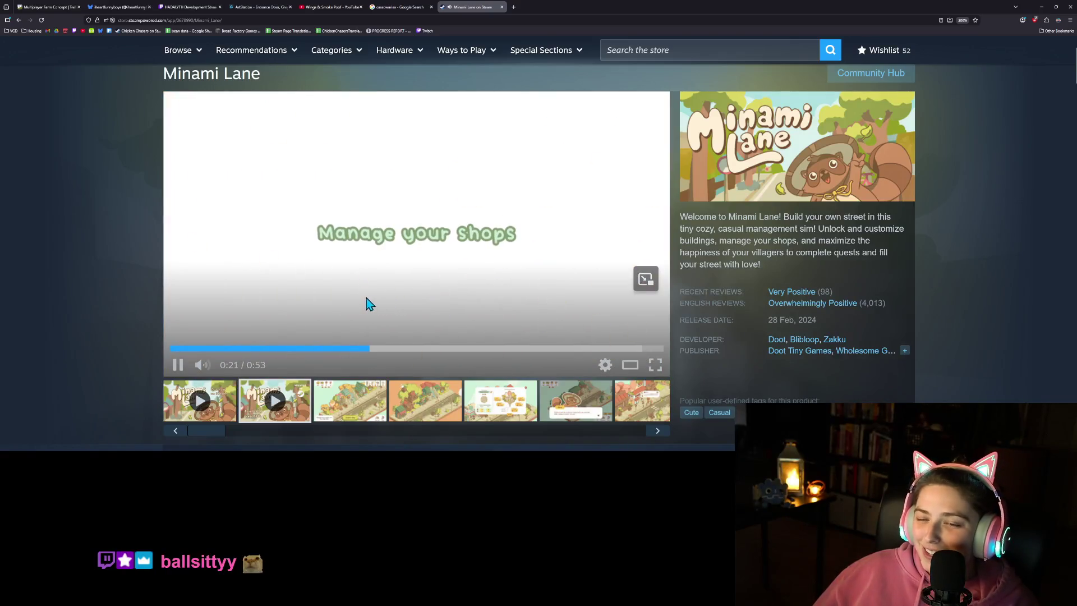
{"action": "left_click", "coordinate": [178, 365]}
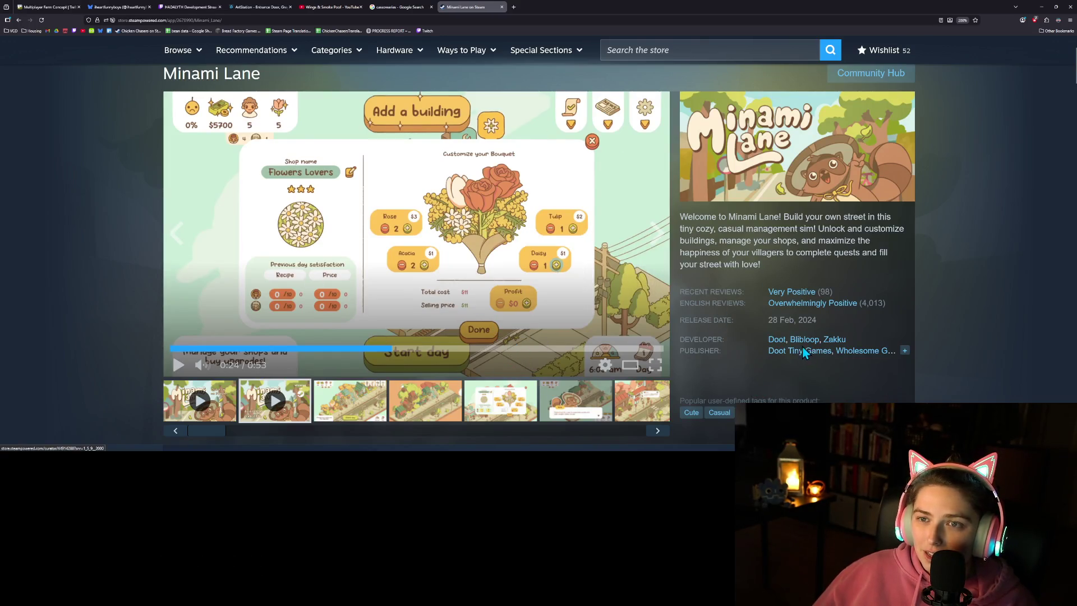
Step: Scrub the Minami Lane trailer to 0:31, play it, and pause at 0:48
{"action": "left_click", "coordinate": [679, 19]}
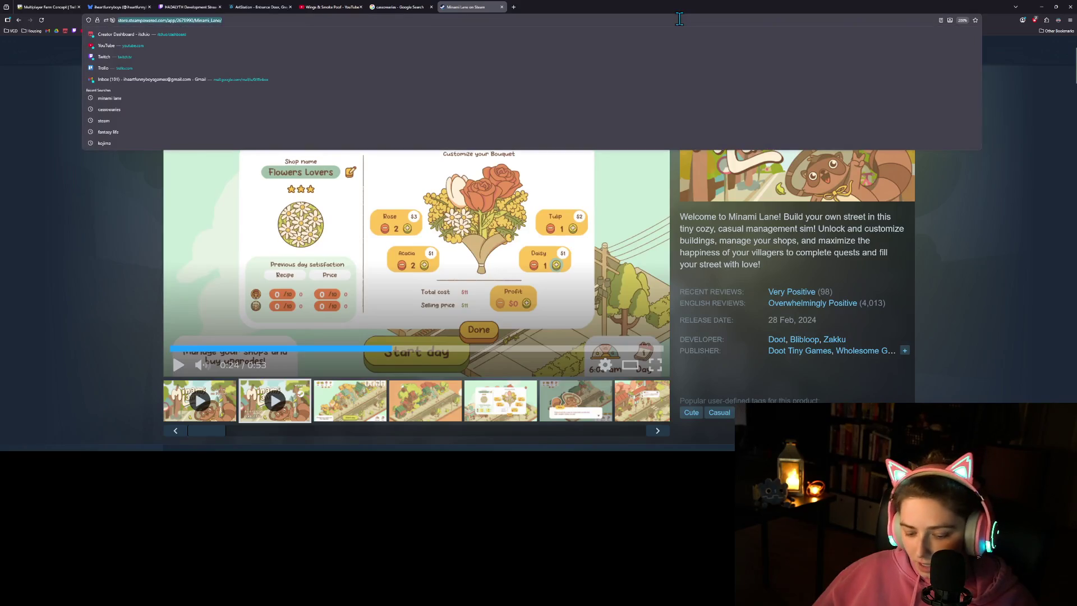
{"action": "left_click", "coordinate": [973, 244]}
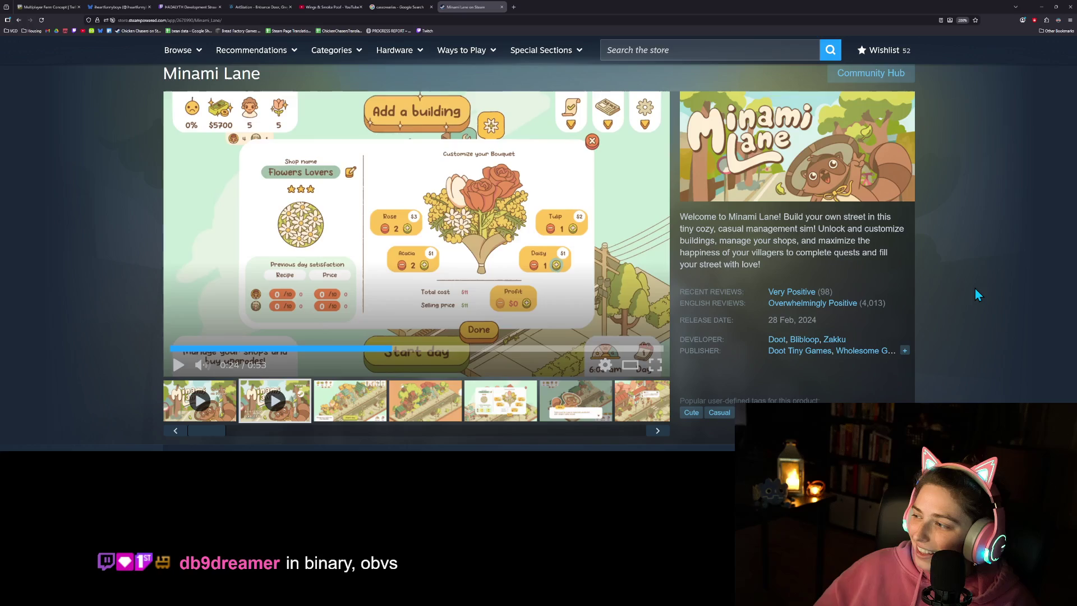
{"action": "left_click", "coordinate": [485, 351]}
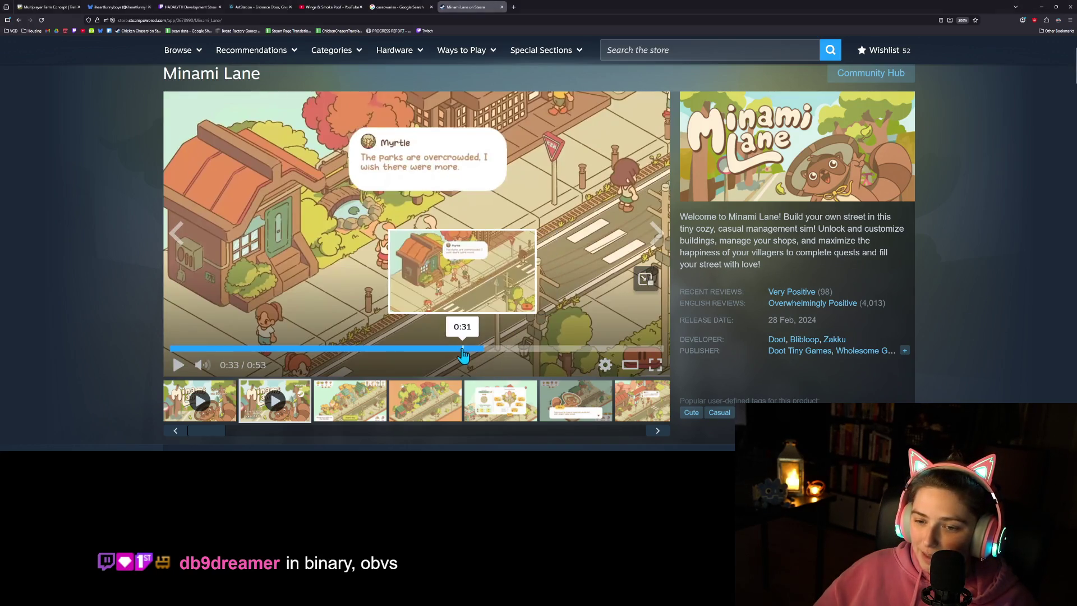
{"action": "left_click", "coordinate": [461, 354]}
{"action": "left_click", "coordinate": [477, 257]}
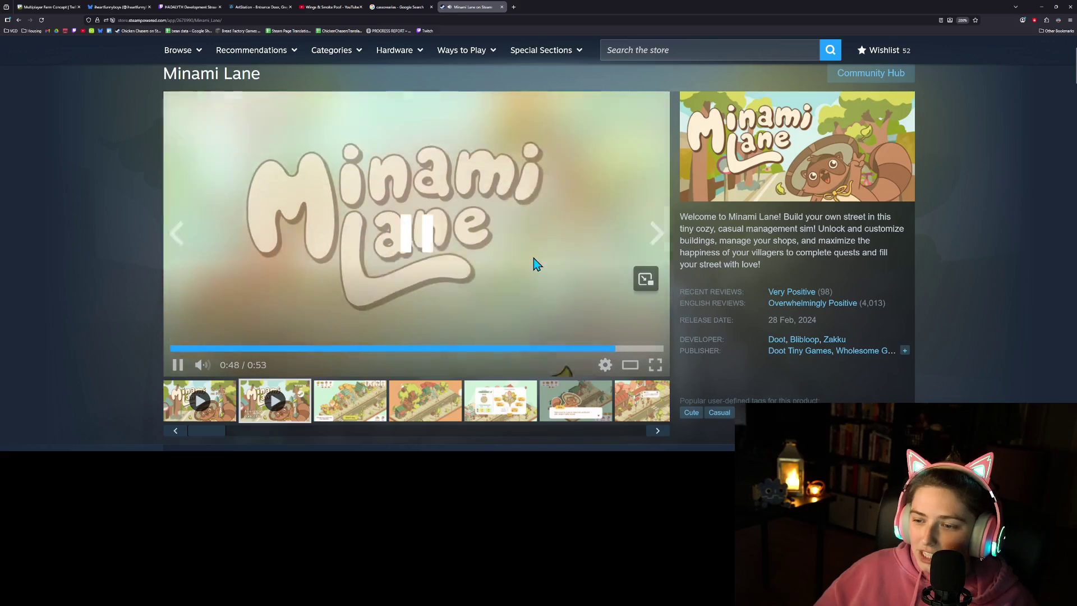
{"action": "left_click", "coordinate": [537, 264]}
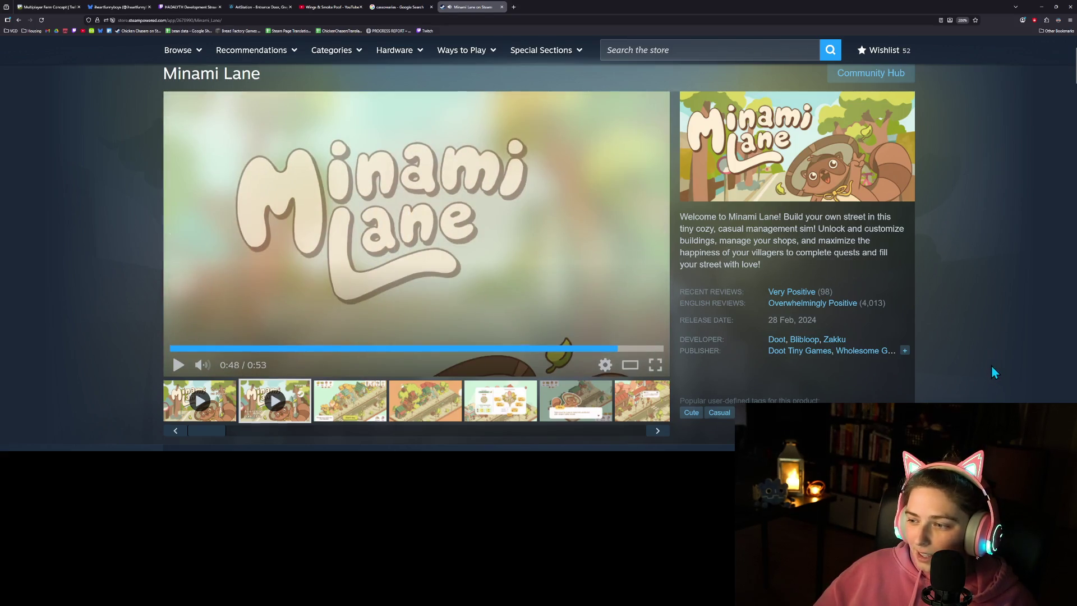
Step: Scroll down to the Buy Minami Lane bundles and open the Kabuto Park store page
{"action": "scroll", "coordinate": [988, 364], "scroll_direction": "down", "scroll_amount": 3}
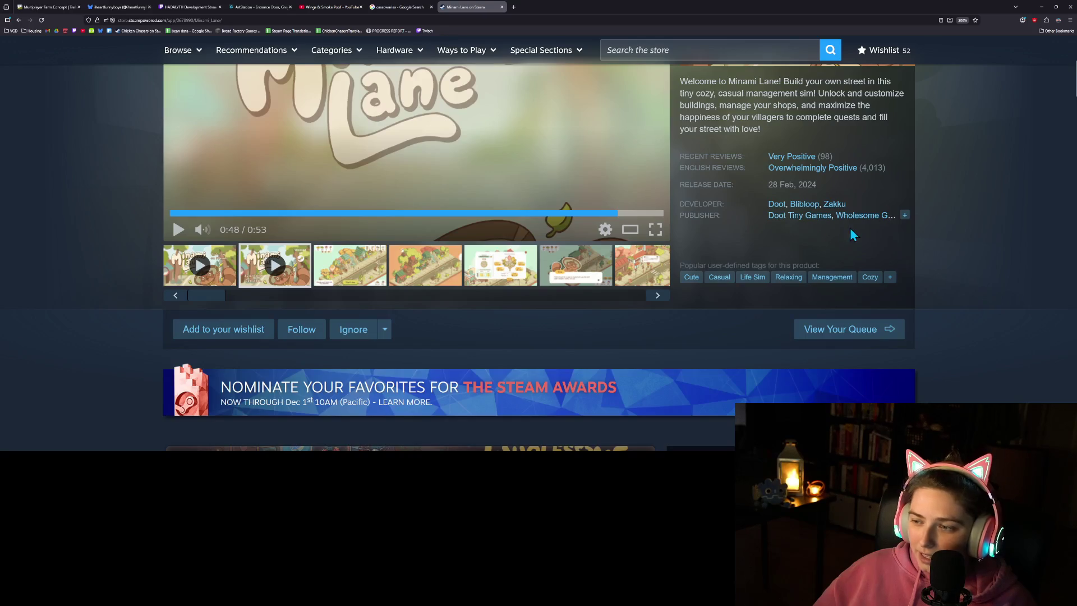
{"action": "scroll", "coordinate": [500, 309], "scroll_direction": "down", "scroll_amount": 7}
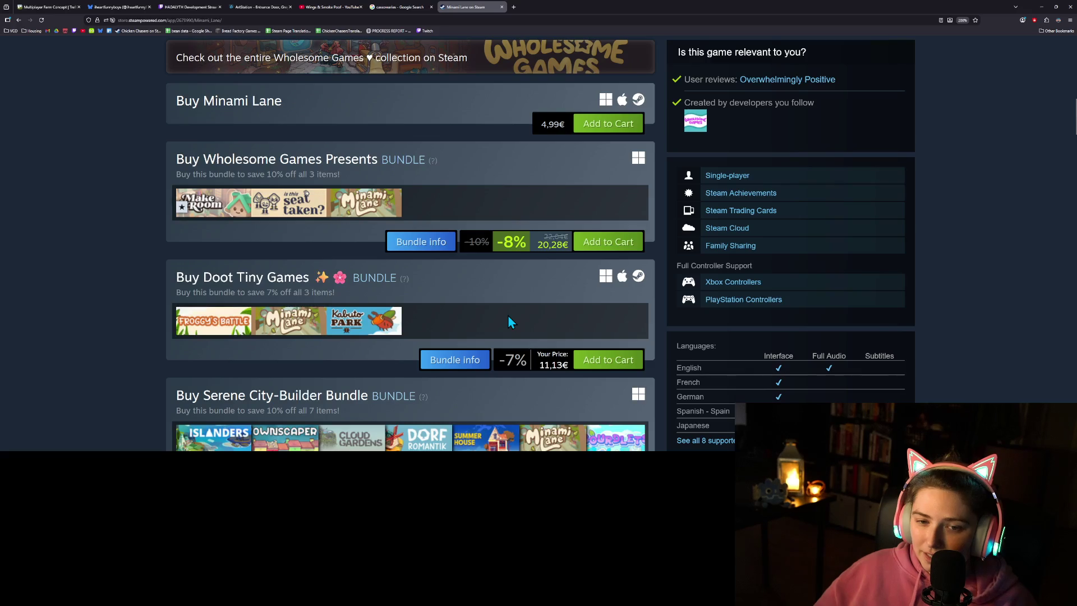
{"action": "scroll", "coordinate": [516, 321], "scroll_direction": "down", "scroll_amount": 2}
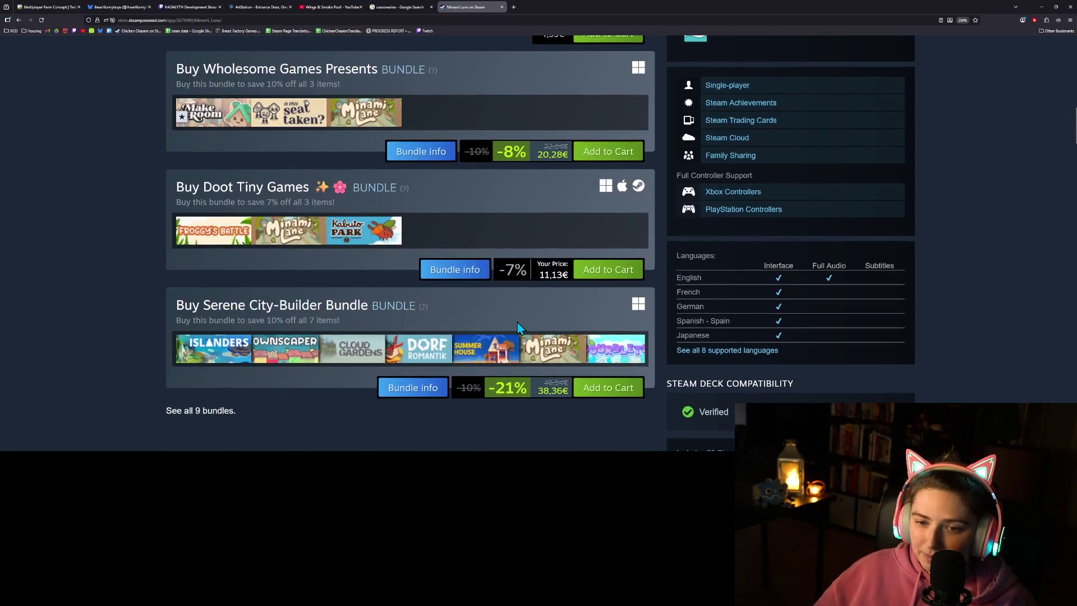
{"action": "left_click", "coordinate": [360, 235]}
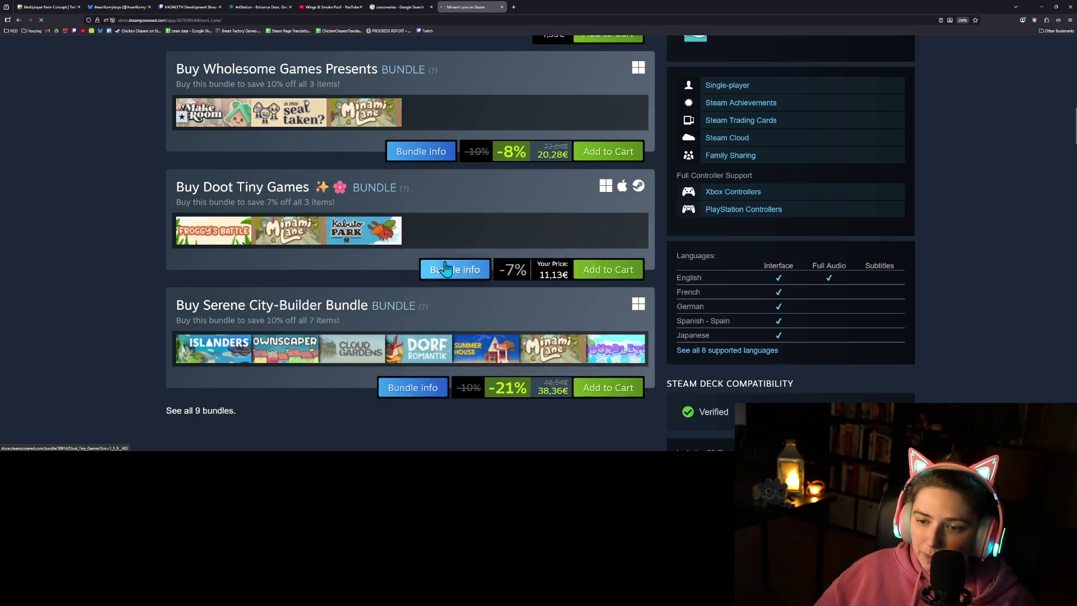
Step: Browse Kabuto Park's screenshots: beetle, PUSH battle, Beetle Park map and swamp scene
{"action": "scroll", "coordinate": [136, 281], "scroll_direction": "down", "scroll_amount": 3}
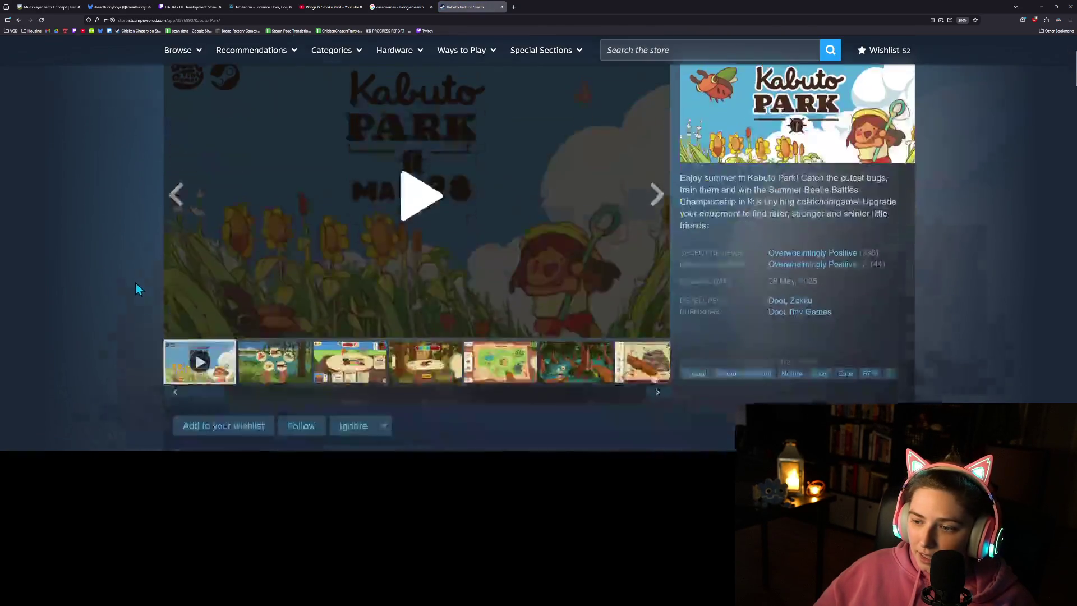
{"action": "scroll", "coordinate": [151, 292], "scroll_direction": "up", "scroll_amount": 2}
{"action": "scroll", "coordinate": [168, 298], "scroll_direction": "down", "scroll_amount": 1}
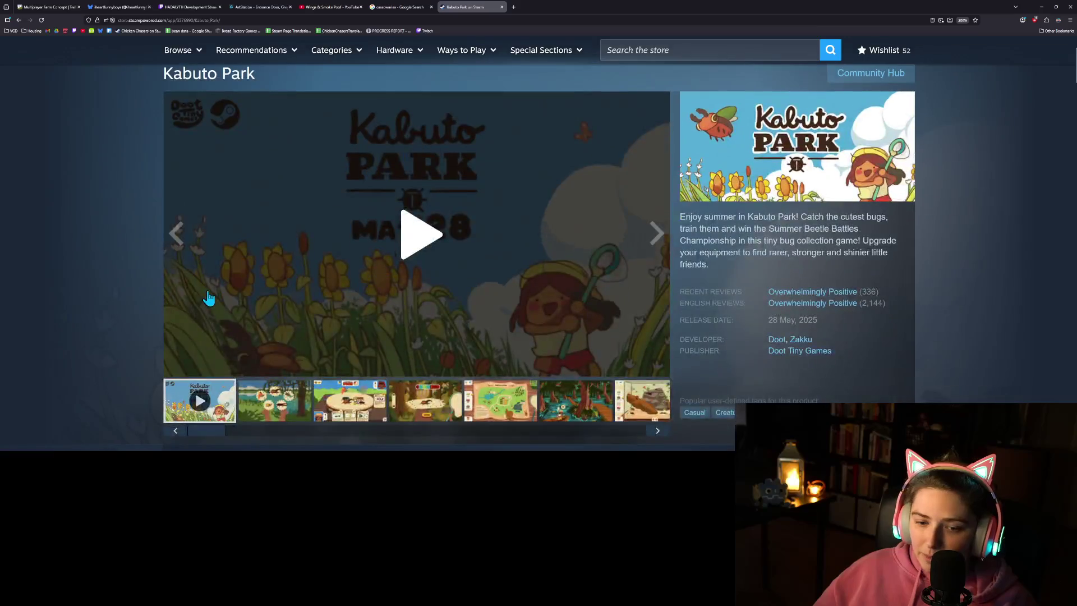
{"action": "left_click", "coordinate": [278, 399]}
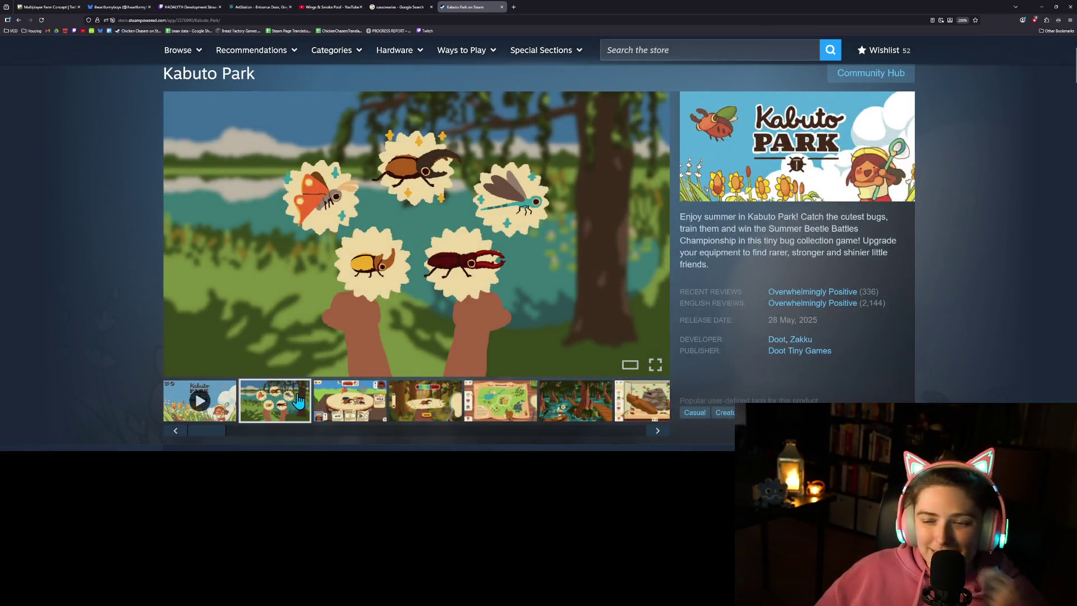
{"action": "left_click", "coordinate": [324, 407]}
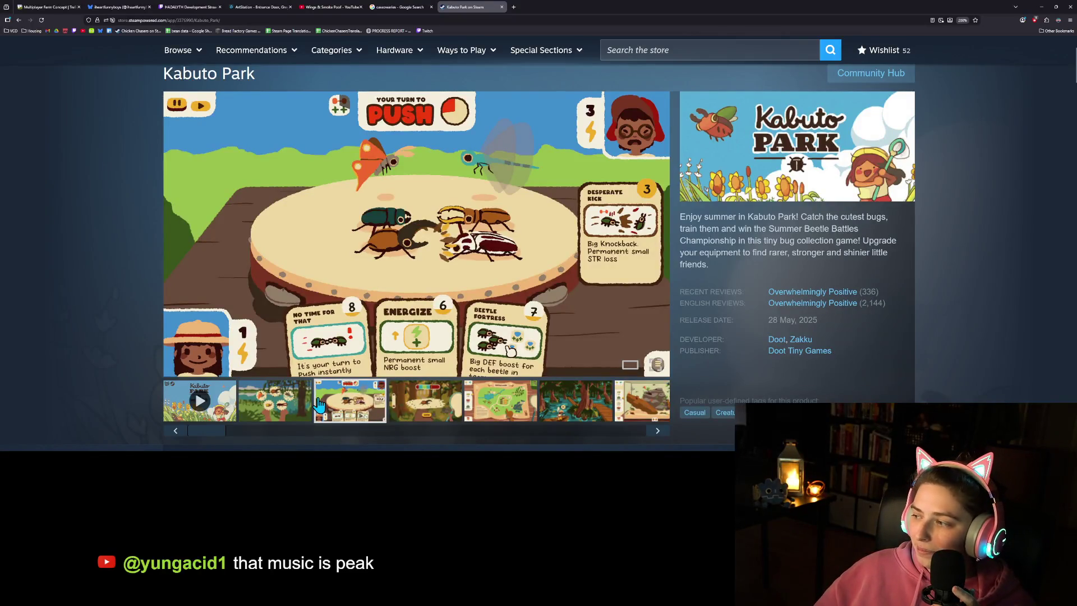
{"action": "left_click", "coordinate": [415, 408]}
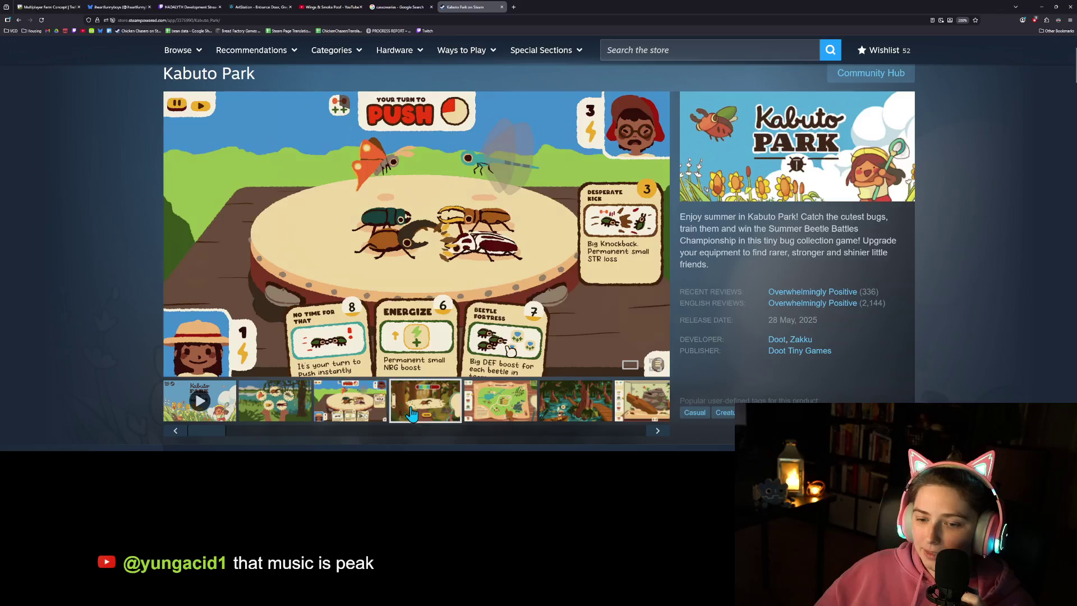
{"action": "left_click", "coordinate": [485, 408]}
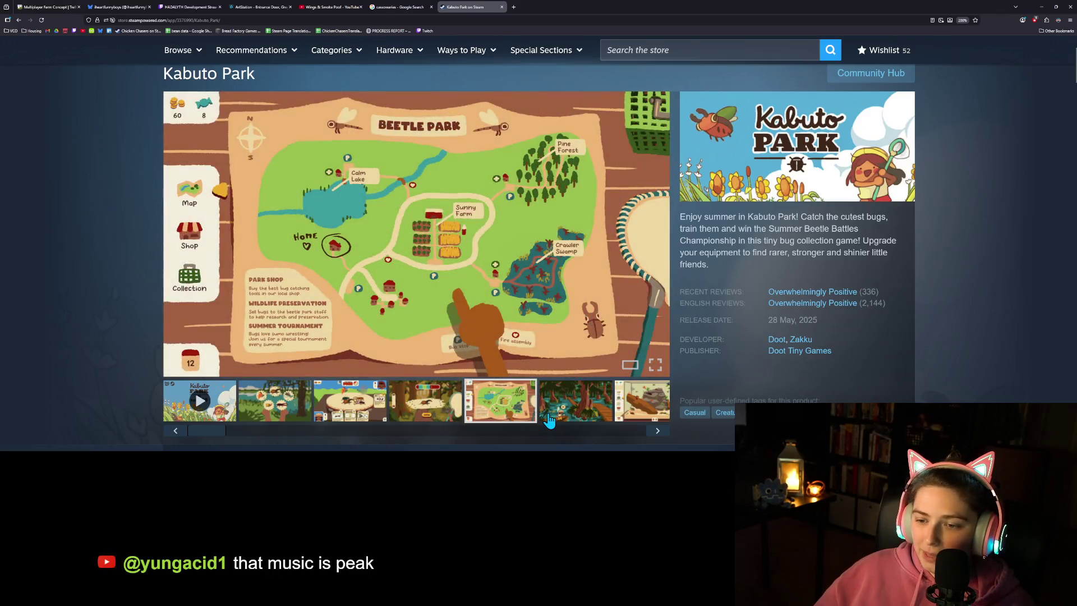
{"action": "left_click", "coordinate": [560, 417]}
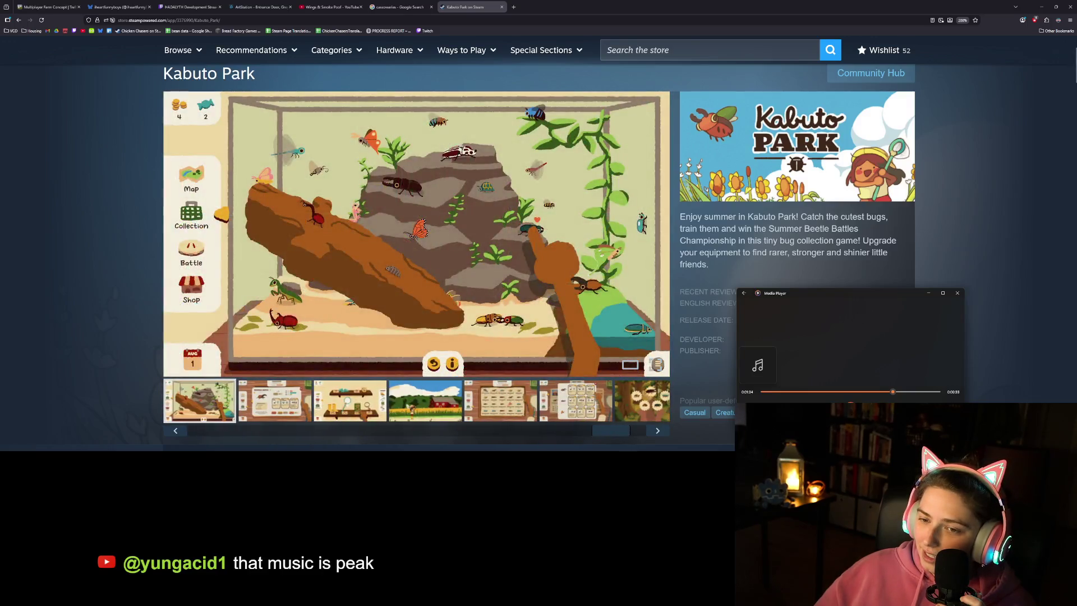
Step: Close the Kabuto Park page and minimize the browser to return to Godot
{"action": "left_click", "coordinate": [977, 189]}
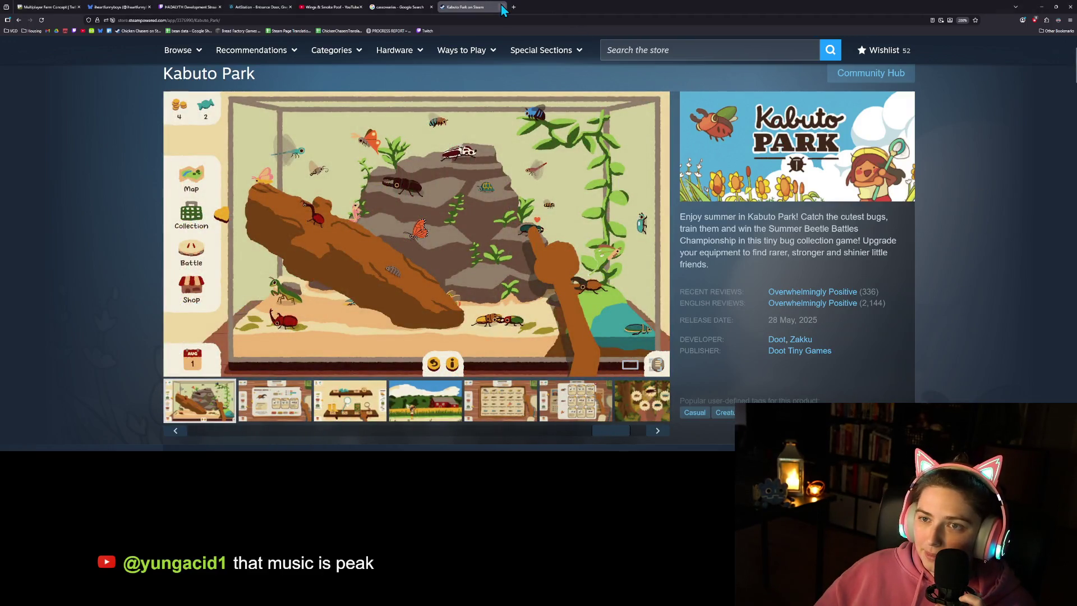
{"action": "left_click", "coordinate": [502, 7]}
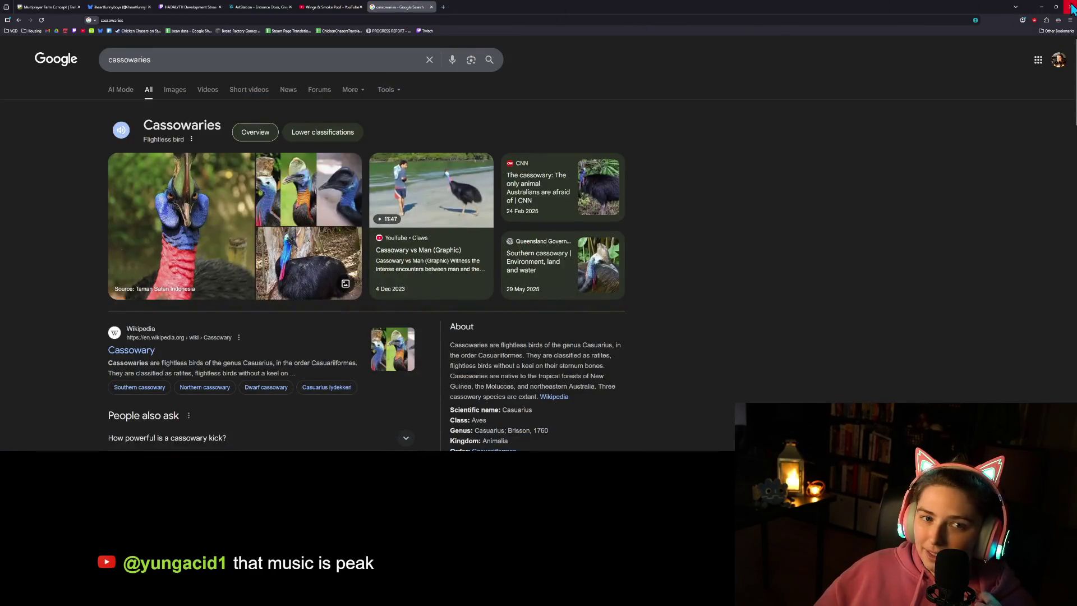
{"action": "left_click", "coordinate": [1042, 7]}
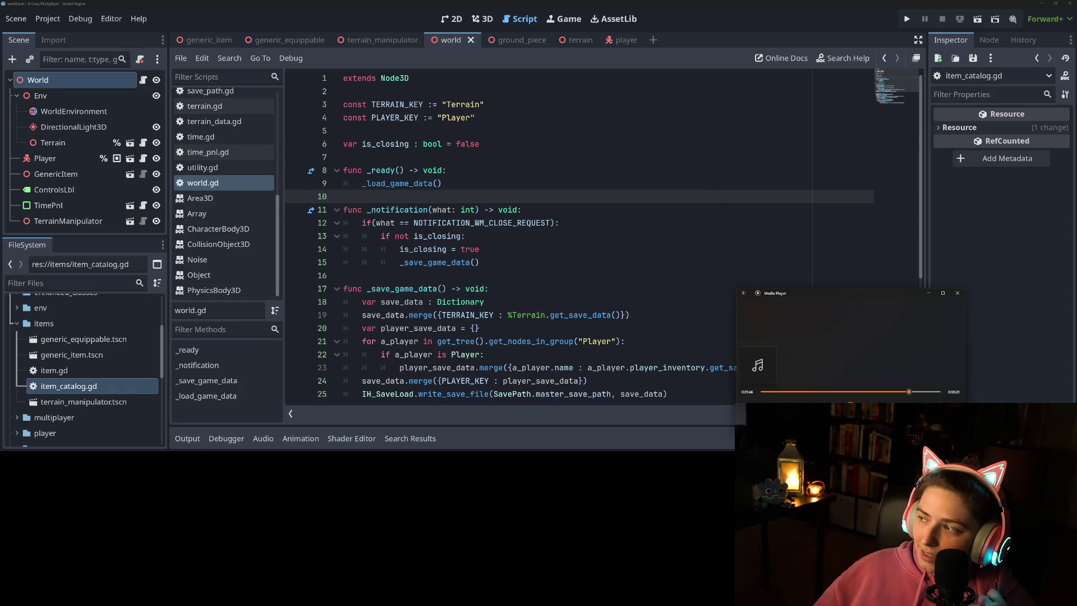
{"action": "left_click", "coordinate": [947, 225]}
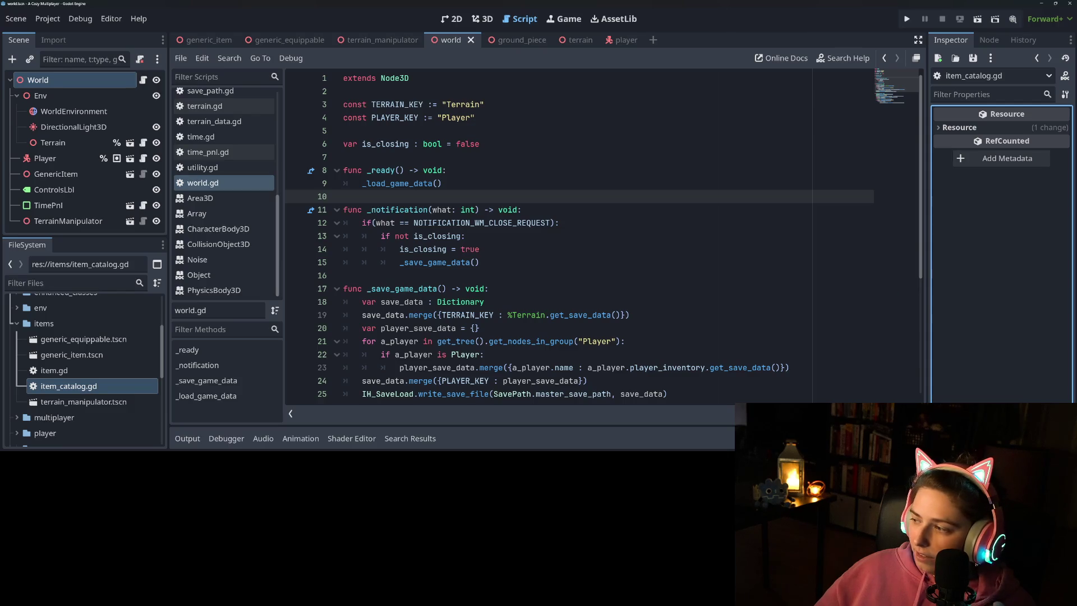
{"action": "left_click", "coordinate": [621, 253]}
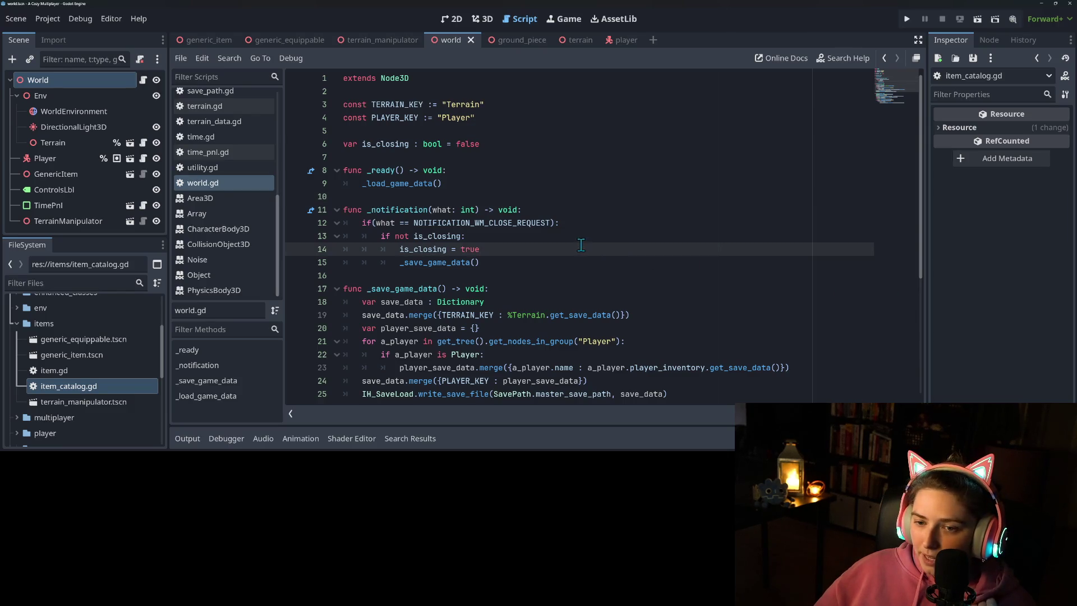
{"action": "left_click", "coordinate": [541, 262]}
{"action": "scroll", "coordinate": [540, 261], "scroll_direction": "down", "scroll_amount": 5}
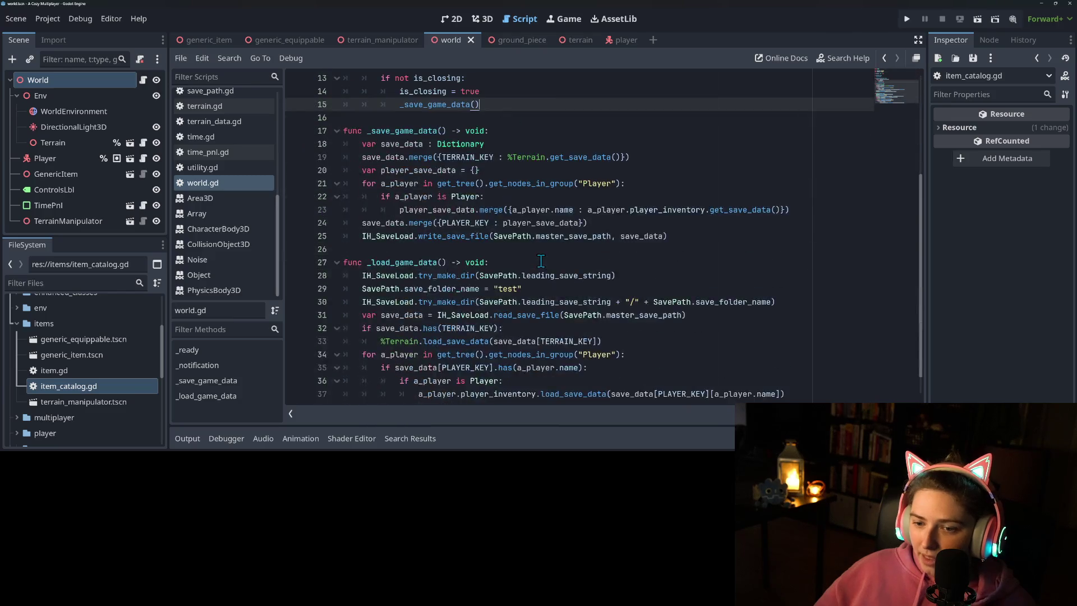
{"action": "scroll", "coordinate": [540, 261], "scroll_direction": "up", "scroll_amount": 5}
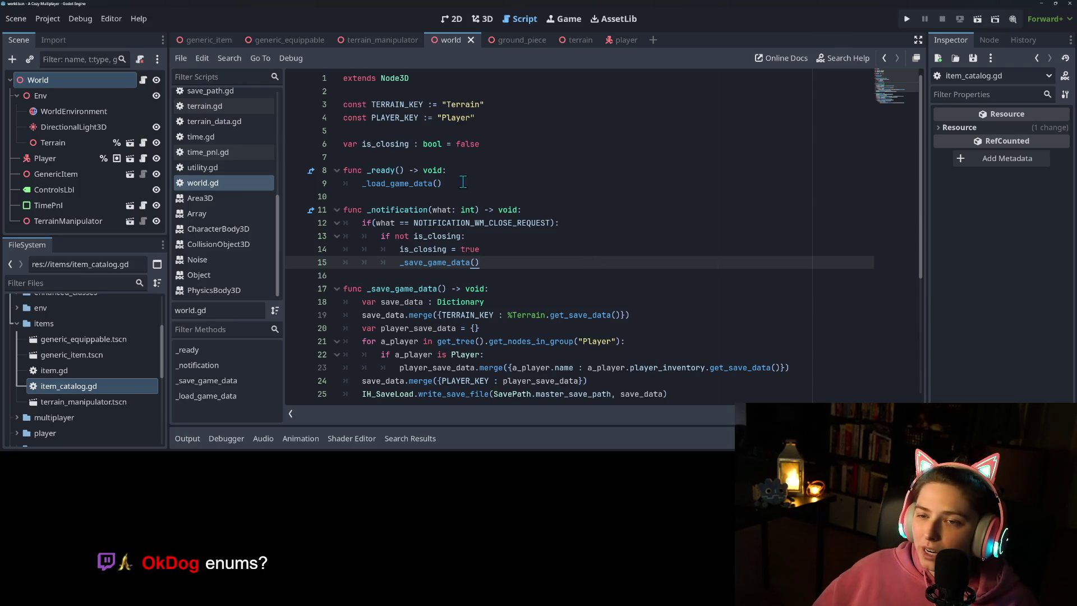
{"action": "left_click", "coordinate": [578, 183]}
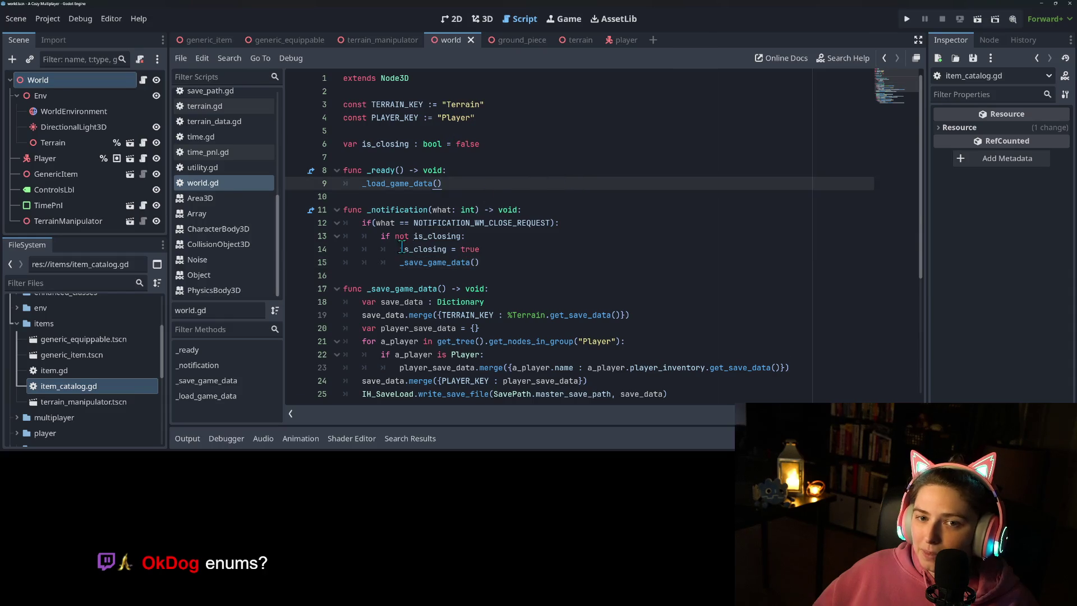
{"action": "scroll", "coordinate": [241, 238], "scroll_direction": "up", "scroll_amount": 3}
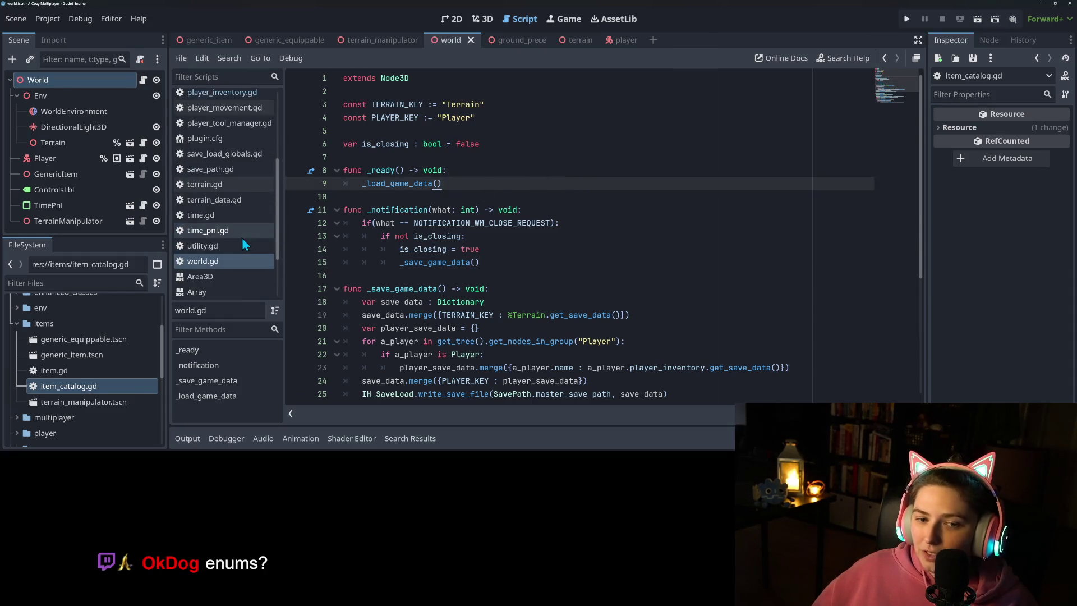
{"action": "scroll", "coordinate": [222, 298], "scroll_direction": "up", "scroll_amount": 5}
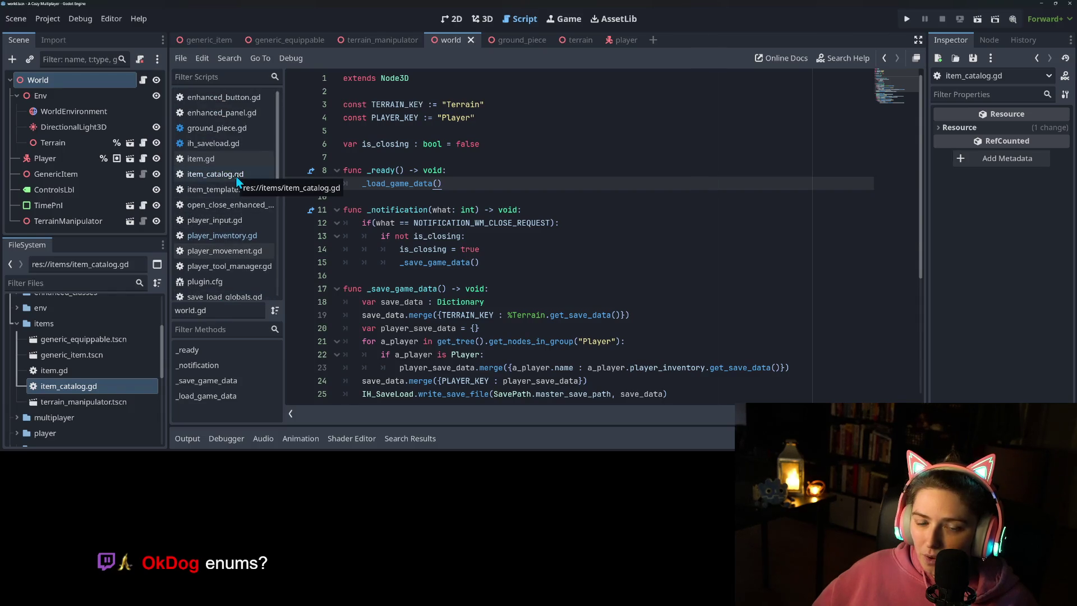
{"action": "left_click", "coordinate": [470, 223]}
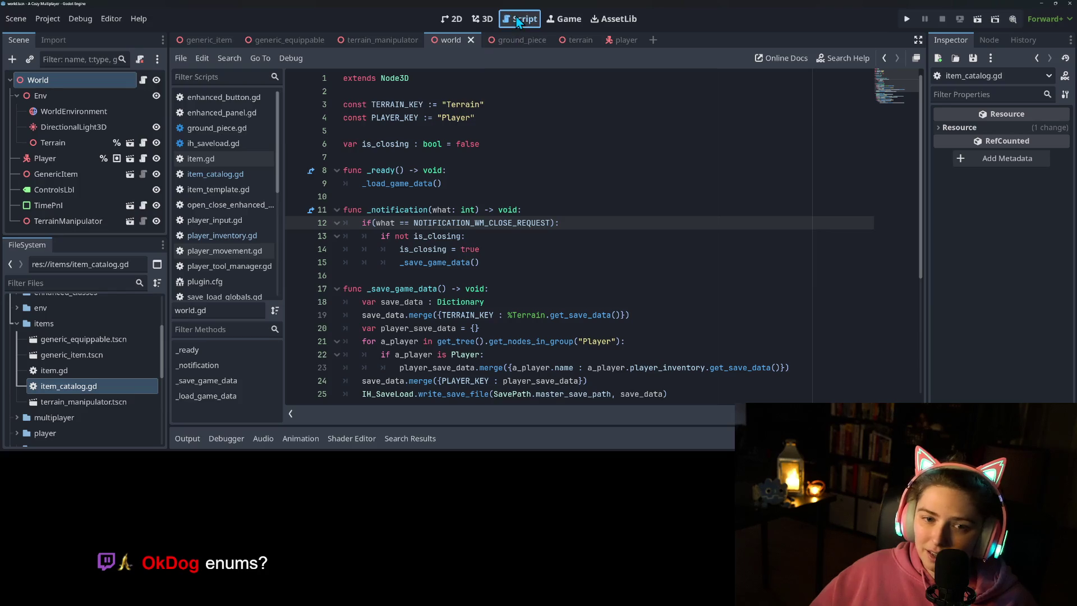
{"action": "left_click", "coordinate": [272, 174]}
Step: Highlight the "Terrain Manipulator" key and its terrain_manipulator.tscn preload path on line 10 of item_dict
{"action": "double_click", "coordinate": [386, 196]}
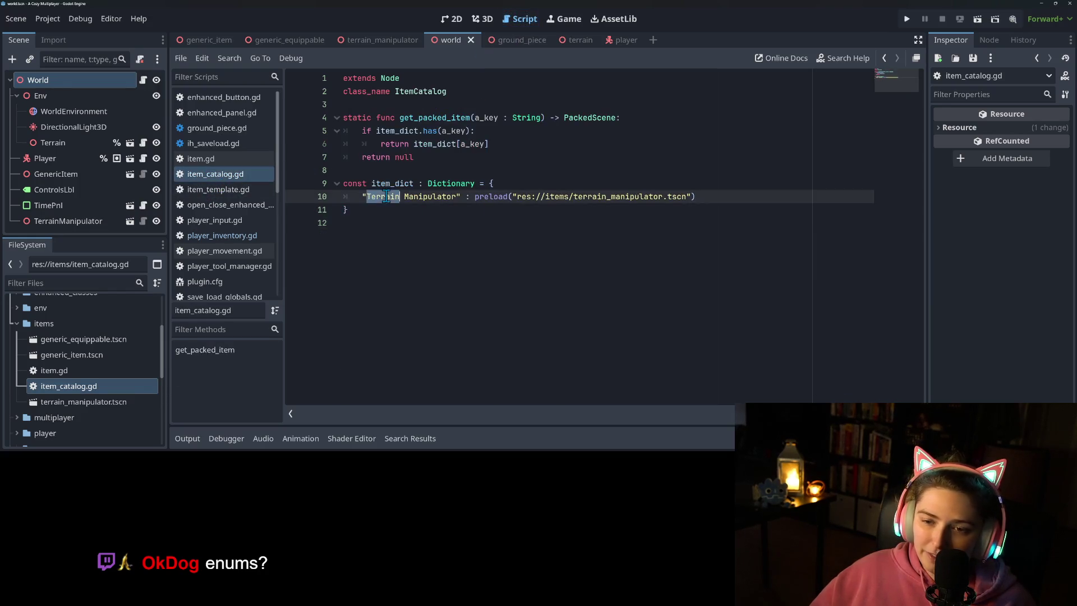
{"action": "left_click_drag", "start_coordinate": [363, 196], "coordinate": [461, 196]}
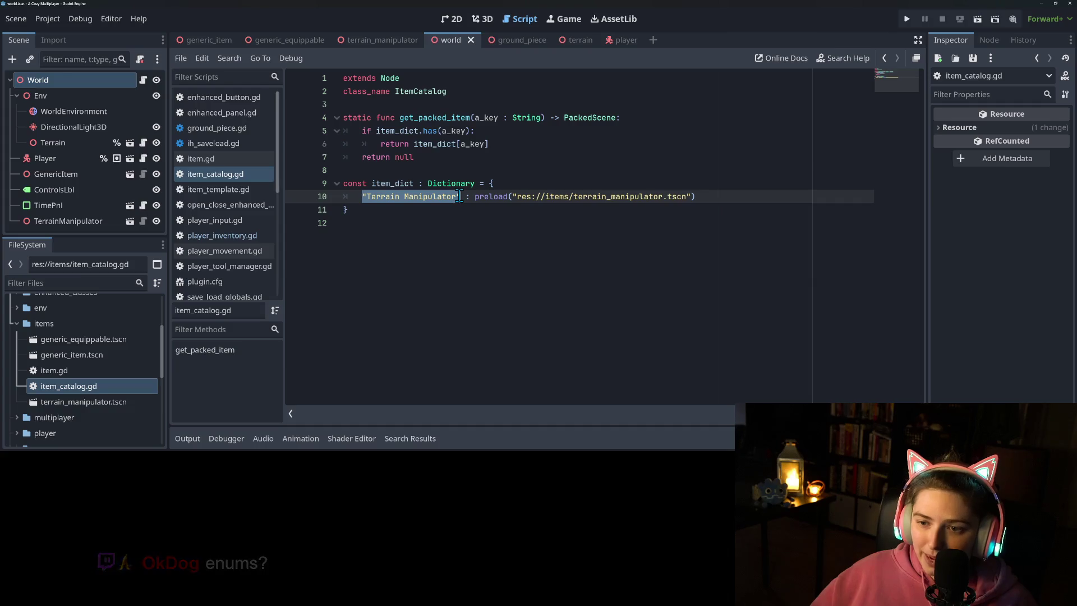
{"action": "double_click", "coordinate": [575, 196]}
{"action": "mouse_move", "coordinate": [531, 196]}
{"action": "left_mouse_down"}
{"action": "mouse_move", "coordinate": [648, 196]}
{"action": "mouse_move", "coordinate": [510, 205]}
{"action": "left_mouse_up"}
{"action": "left_click", "coordinate": [682, 197]}
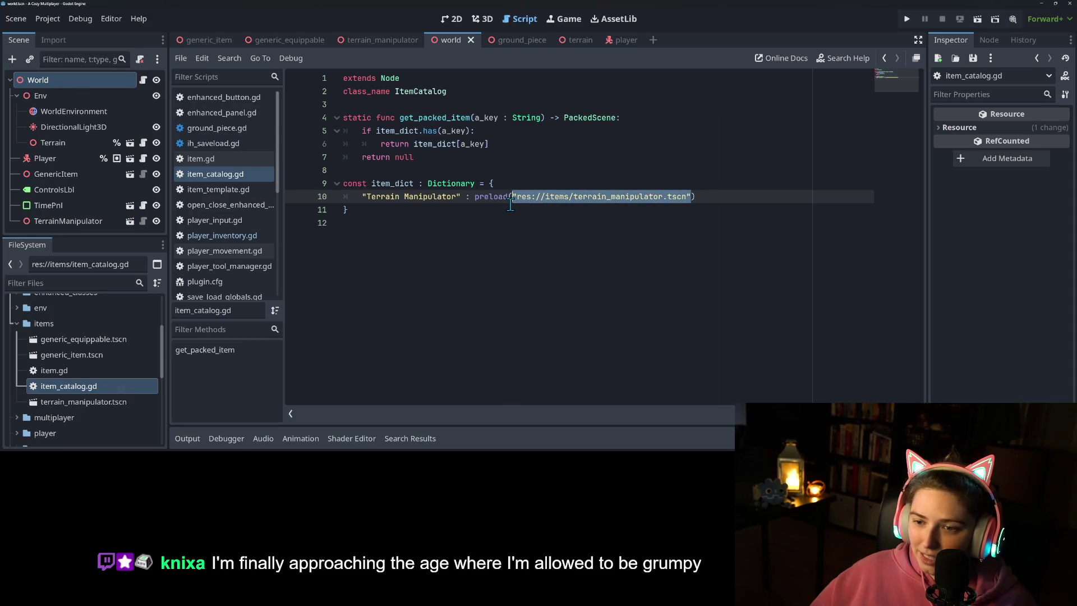
{"action": "left_click_drag", "start_coordinate": [363, 197], "coordinate": [465, 199]}
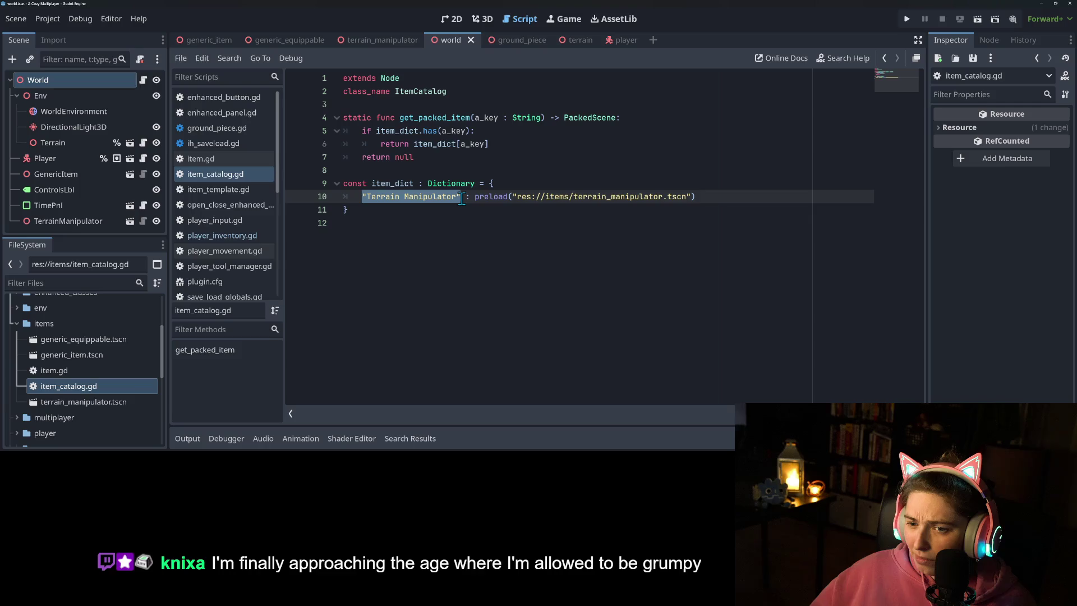
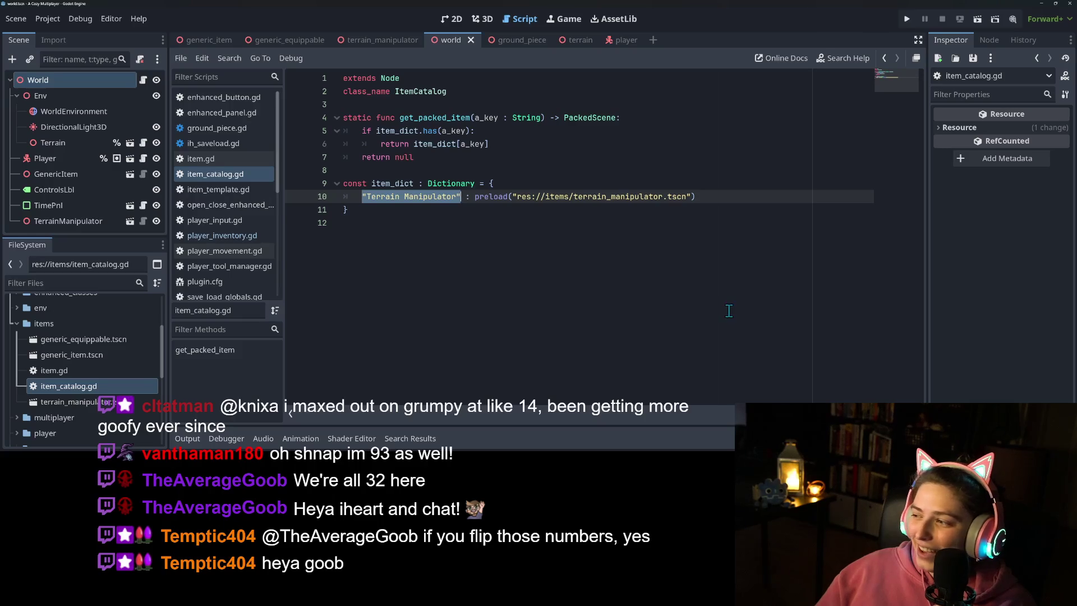
Step: Open a new scene tab next to item_catalog.gd and choose 3D Scene as its root
{"action": "left_click", "coordinate": [495, 242]}
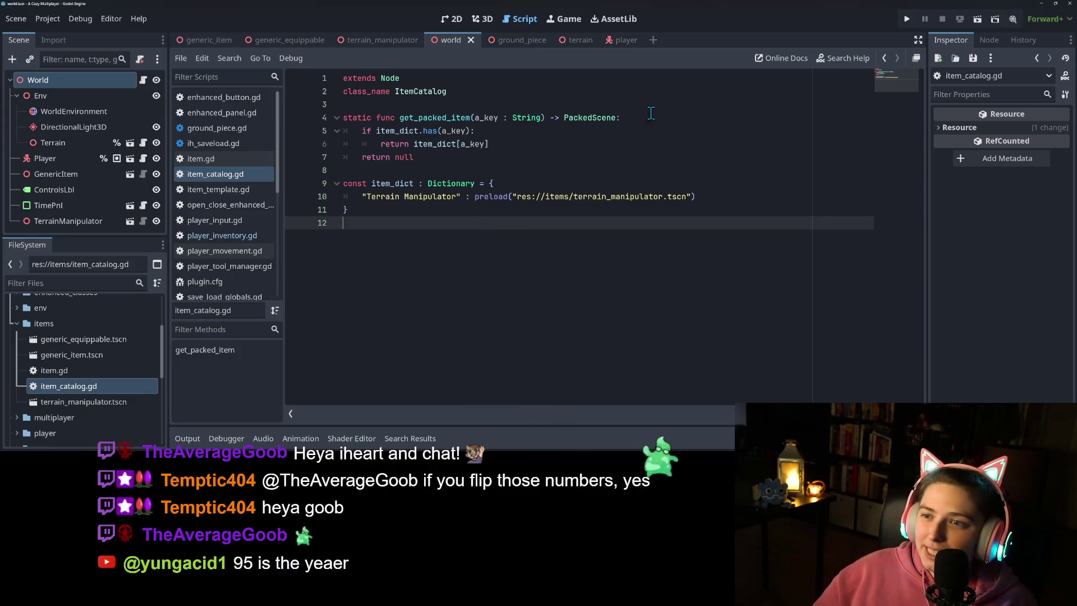
{"action": "left_click", "coordinate": [653, 41]}
{"action": "left_click", "coordinate": [109, 110]}
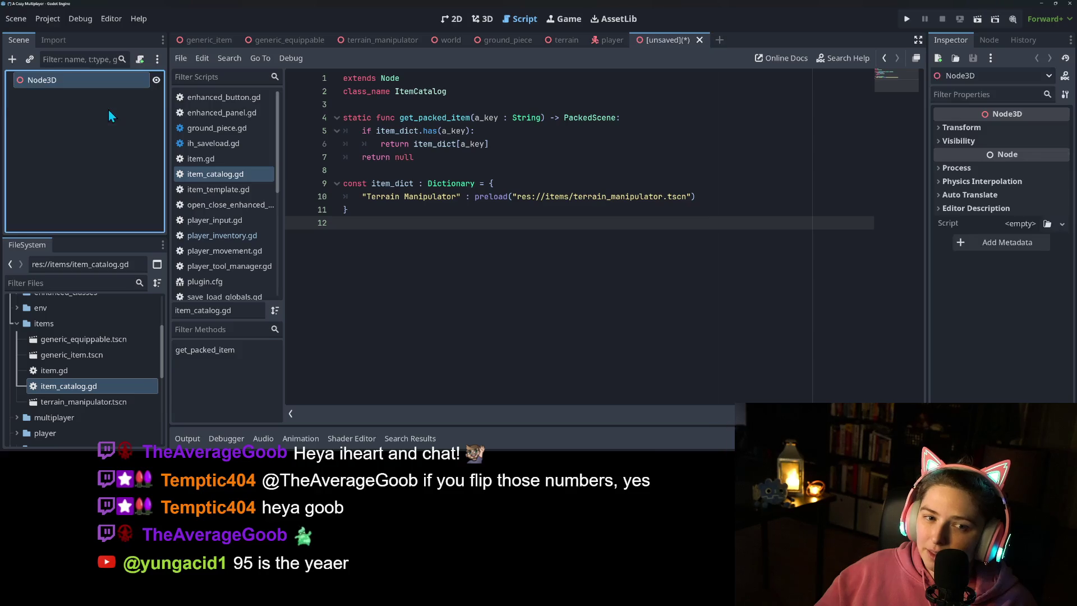
Step: Rename the Node3D root to ItemCatalog
{"action": "right_click", "coordinate": [92, 84]}
{"action": "left_click", "coordinate": [124, 202]}
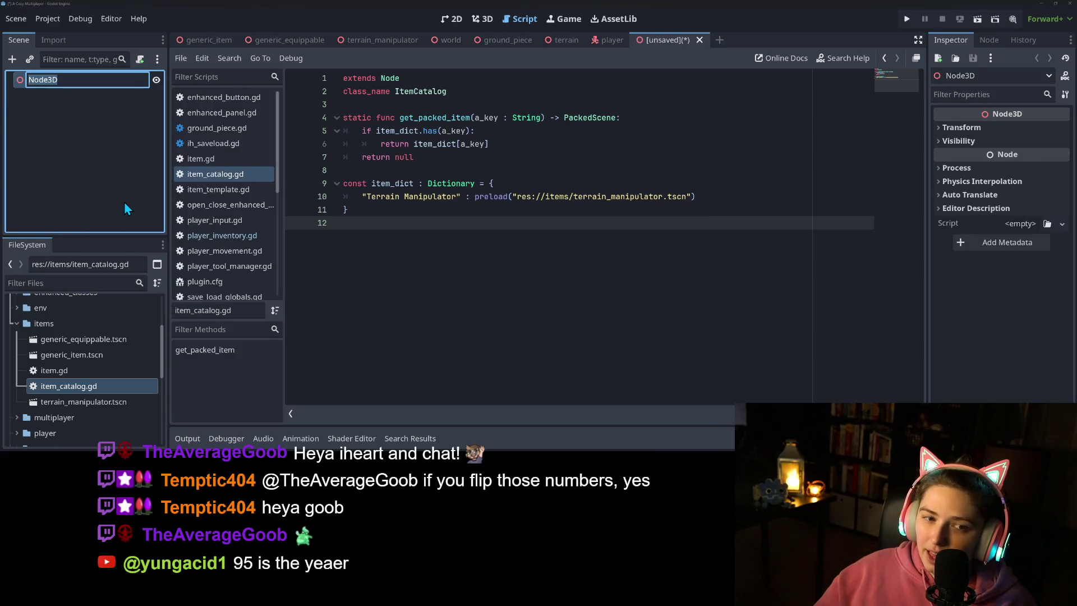
{"action": "type", "text": "ItemCatalog"}
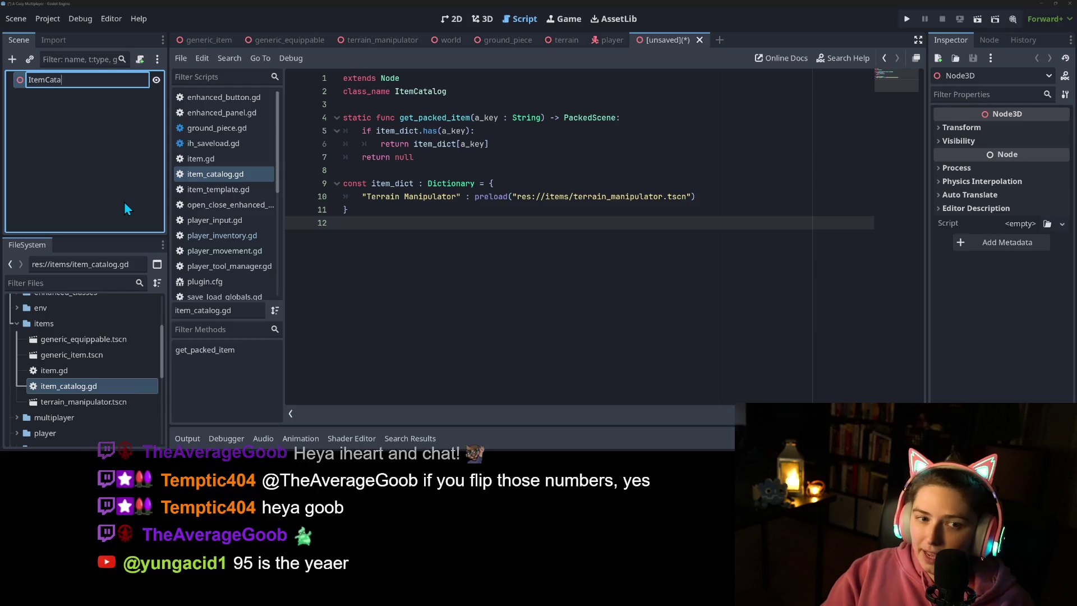
{"action": "key", "text": "Return"}
Step: Instance terrain_manipulator.tscn under ItemCatalog, cancel saving, and show the scene in the 3D view
{"action": "left_click_drag", "start_coordinate": [83, 402], "coordinate": [93, 83]}
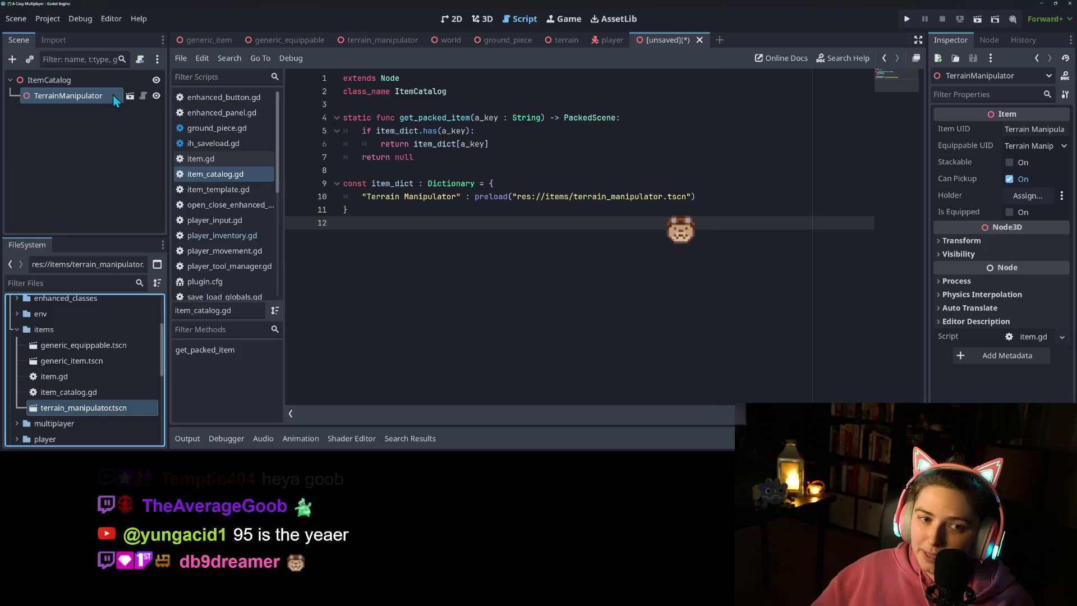
{"action": "key", "text": "ctrl+s"}
{"action": "left_click", "coordinate": [643, 392]}
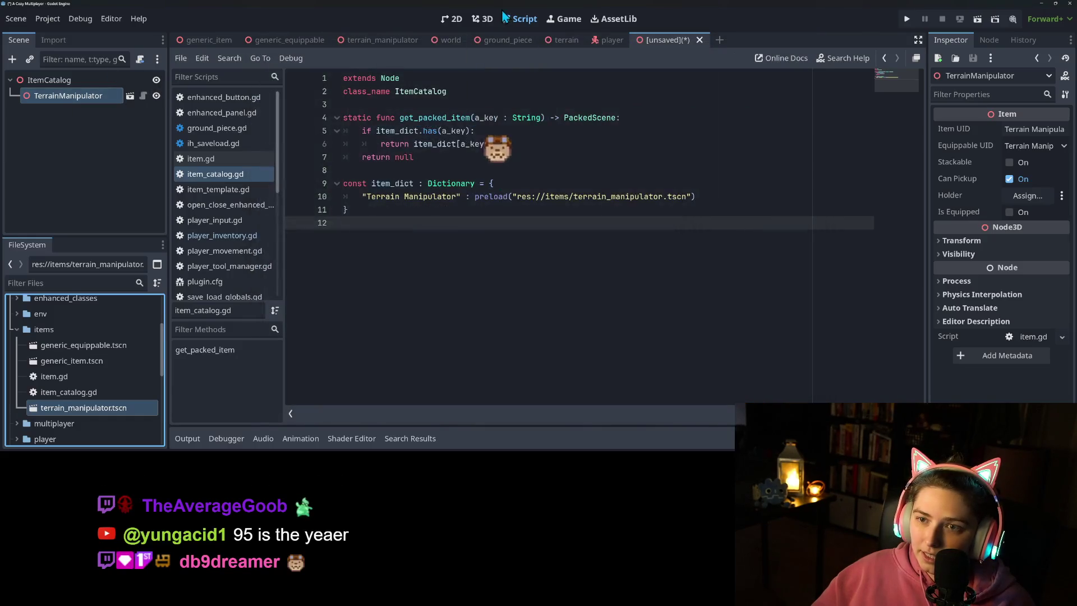
{"action": "left_click", "coordinate": [484, 20]}
{"action": "left_click", "coordinate": [56, 81]}
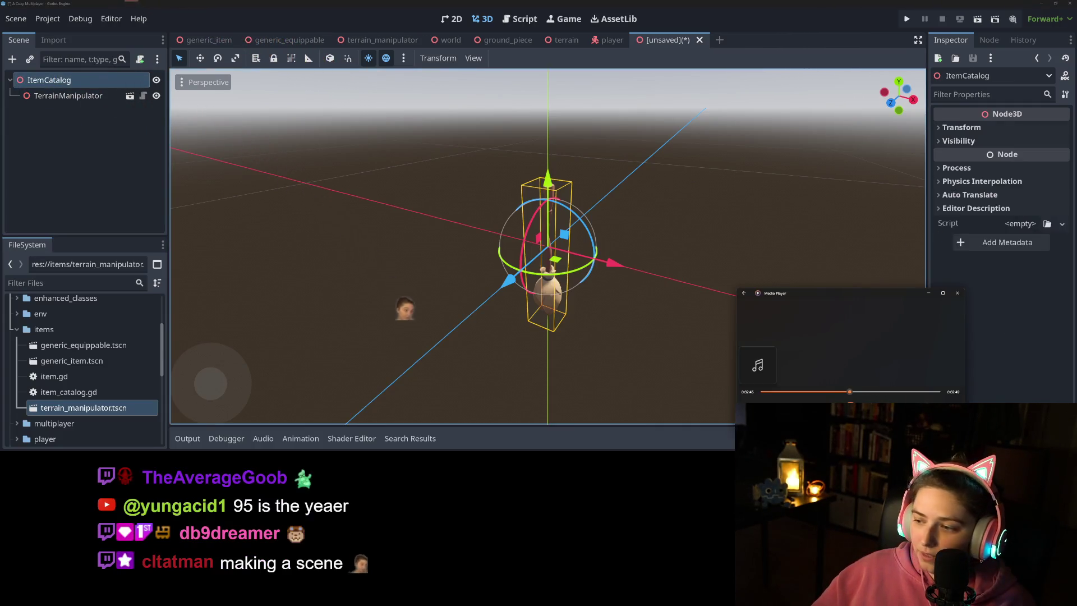
Step: Close the music player window and bring the Godot editor back to the front
{"action": "left_click", "coordinate": [904, 394]}
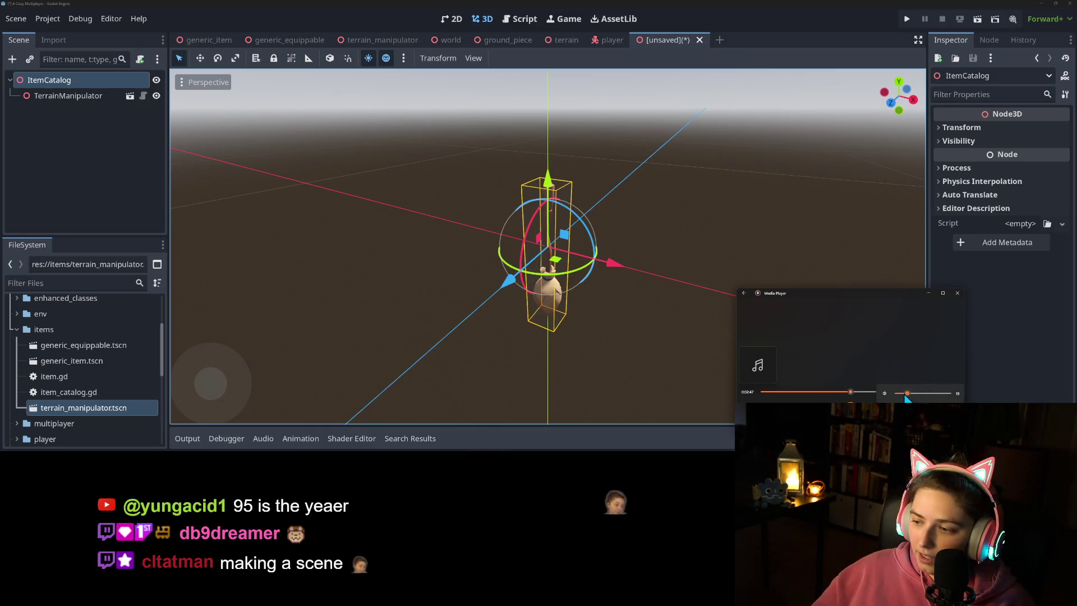
{"action": "left_click", "coordinate": [850, 15]}
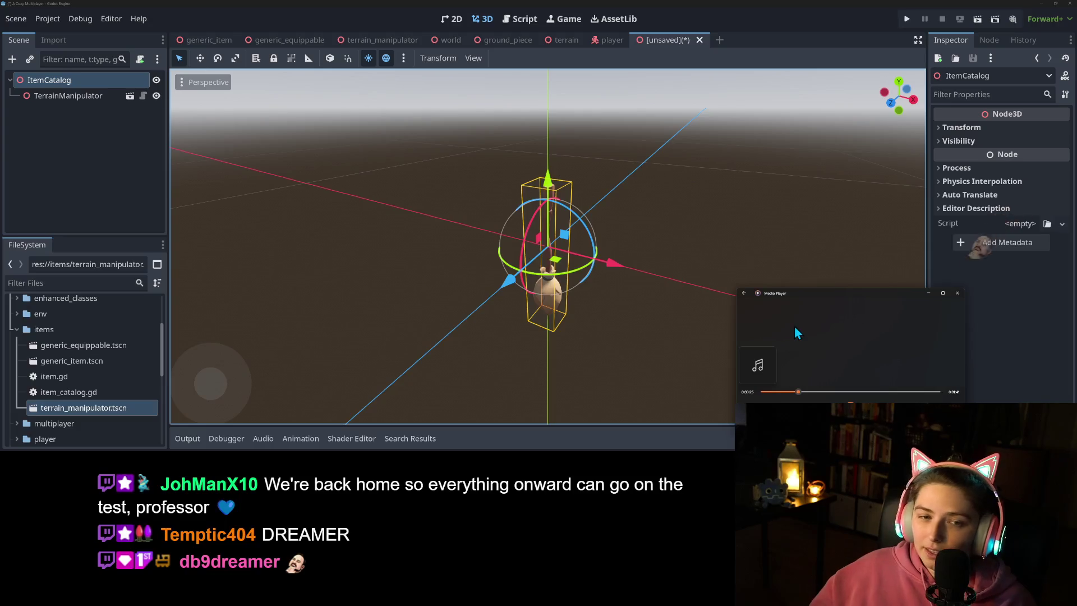
{"action": "left_click", "coordinate": [107, 189]}
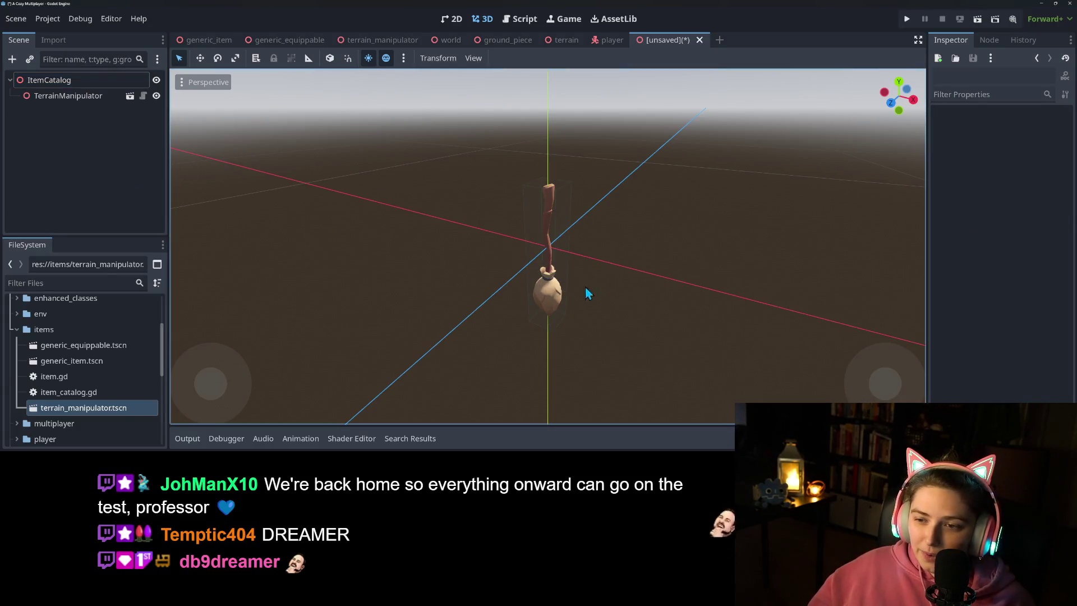
Step: Orbit and zoom the 3D view to inspect the terrain manipulator from below
{"action": "left_click", "coordinate": [565, 295]}
{"action": "mouse_move", "coordinate": [565, 295]}
{"action": "left_mouse_down"}
{"action": "mouse_move", "coordinate": [625, 294]}
{"action": "mouse_move", "coordinate": [648, 324]}
{"action": "mouse_move", "coordinate": [503, 345]}
{"action": "left_mouse_up"}
{"action": "scroll", "coordinate": [504, 345], "scroll_direction": "down", "scroll_amount": 2}
{"action": "left_click_drag", "start_coordinate": [623, 340], "coordinate": [570, 354]}
{"action": "scroll", "coordinate": [589, 343], "scroll_direction": "up", "scroll_amount": 3}
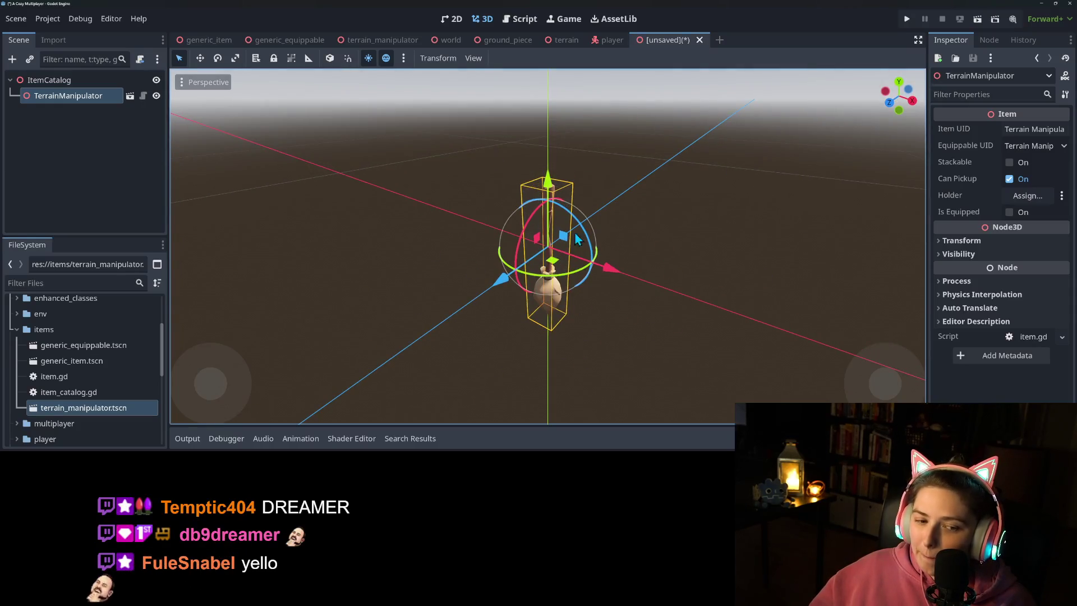
Step: Open item.gd, the script attached to the TerrainManipulator node
{"action": "left_click", "coordinate": [39, 81]}
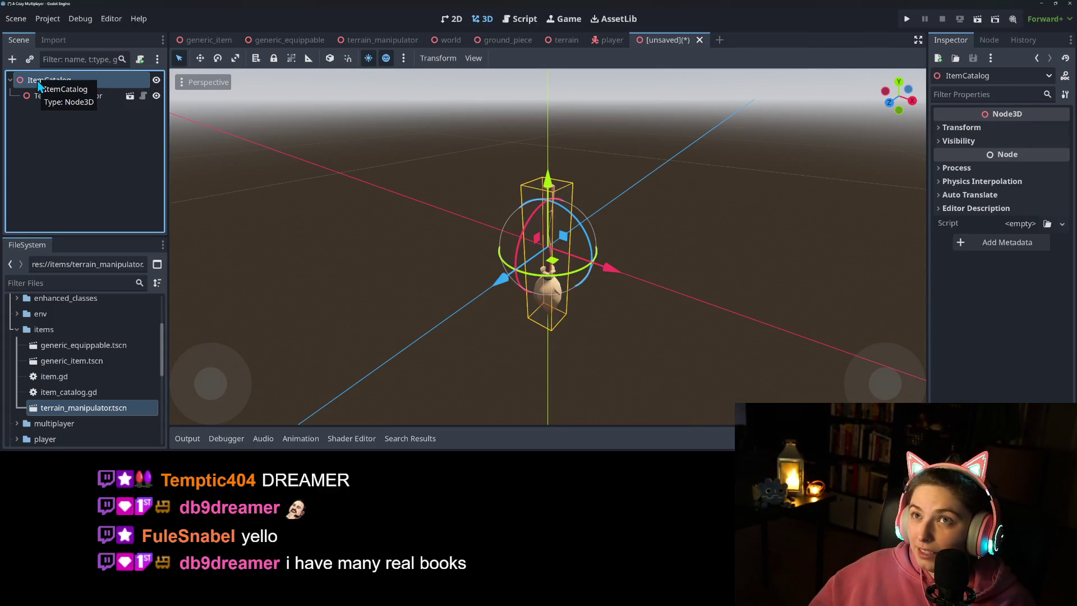
{"action": "left_click", "coordinate": [50, 97]}
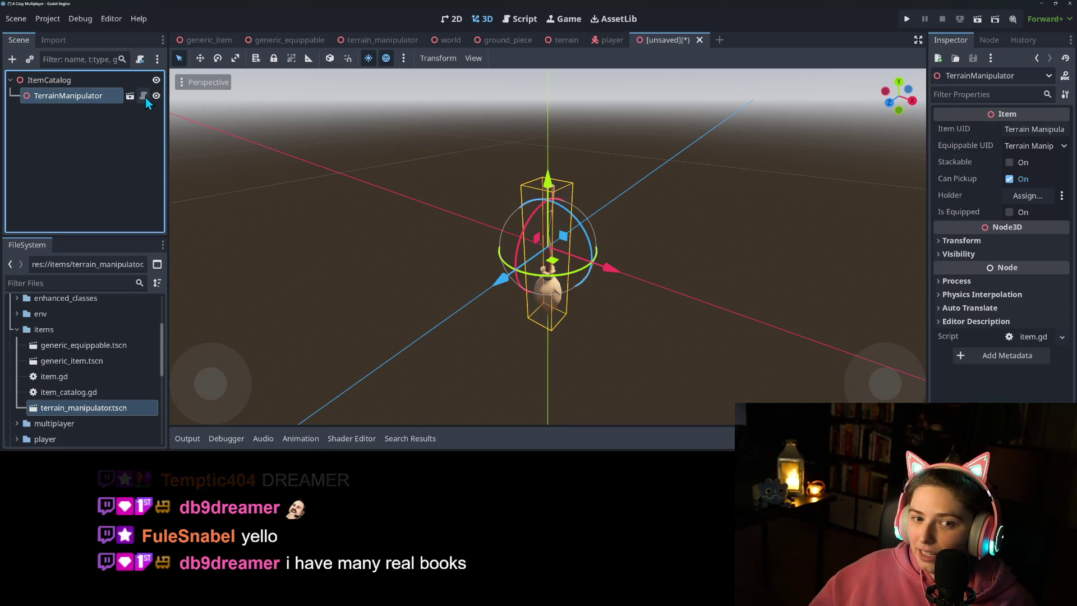
{"action": "left_click", "coordinate": [144, 96]}
{"action": "scroll", "coordinate": [430, 223], "scroll_direction": "up", "scroll_amount": 10}
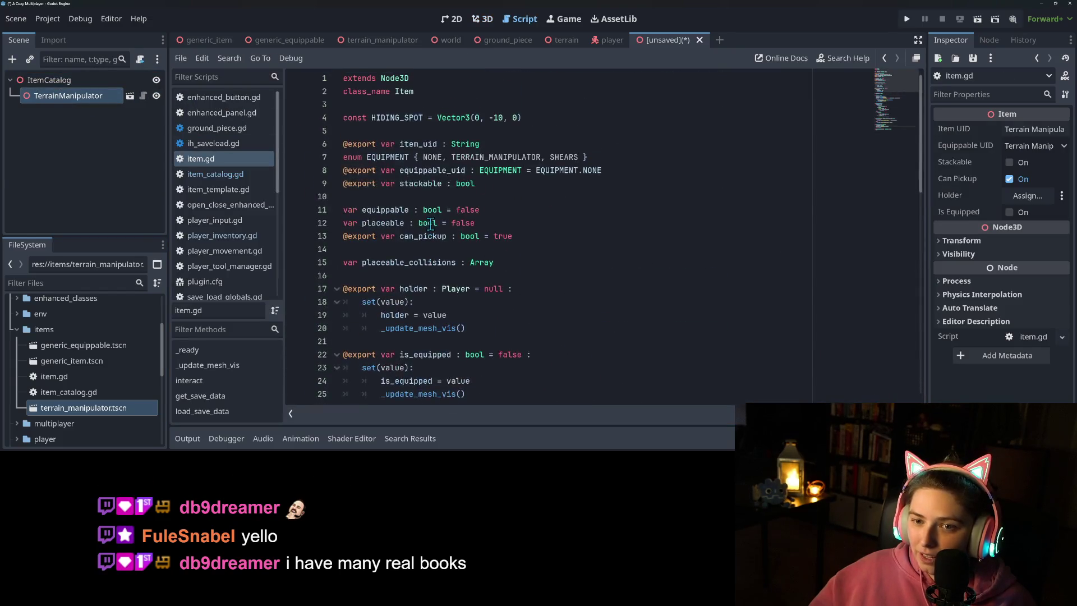
Step: Review the item.gd code around line 28, reselect ItemCatalog and TerrainManipulator, then switch to the browser
{"action": "scroll", "coordinate": [437, 240], "scroll_direction": "down", "scroll_amount": 5}
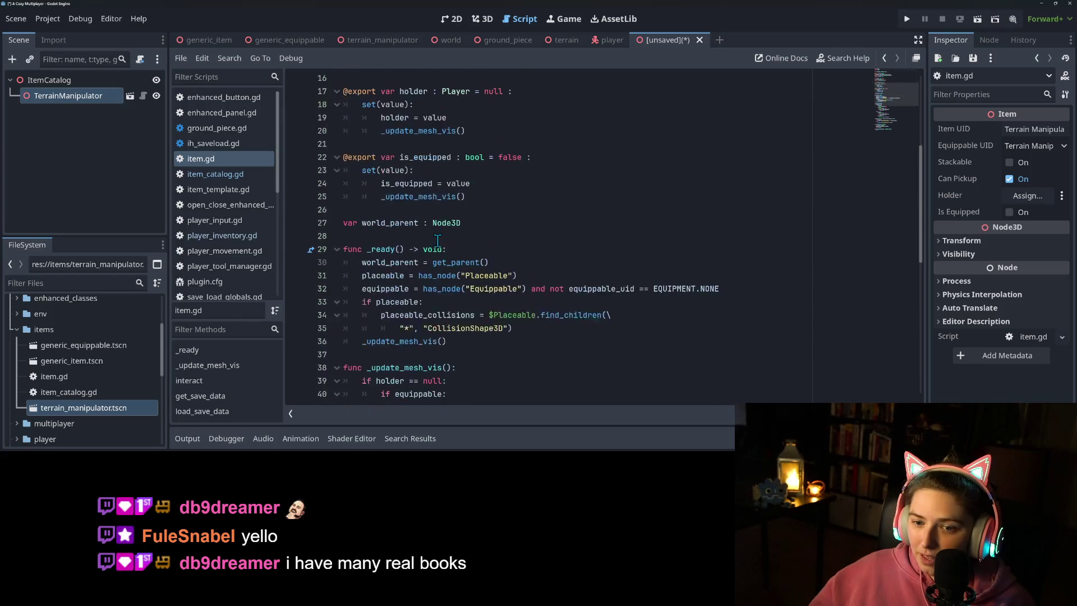
{"action": "left_click", "coordinate": [475, 240]}
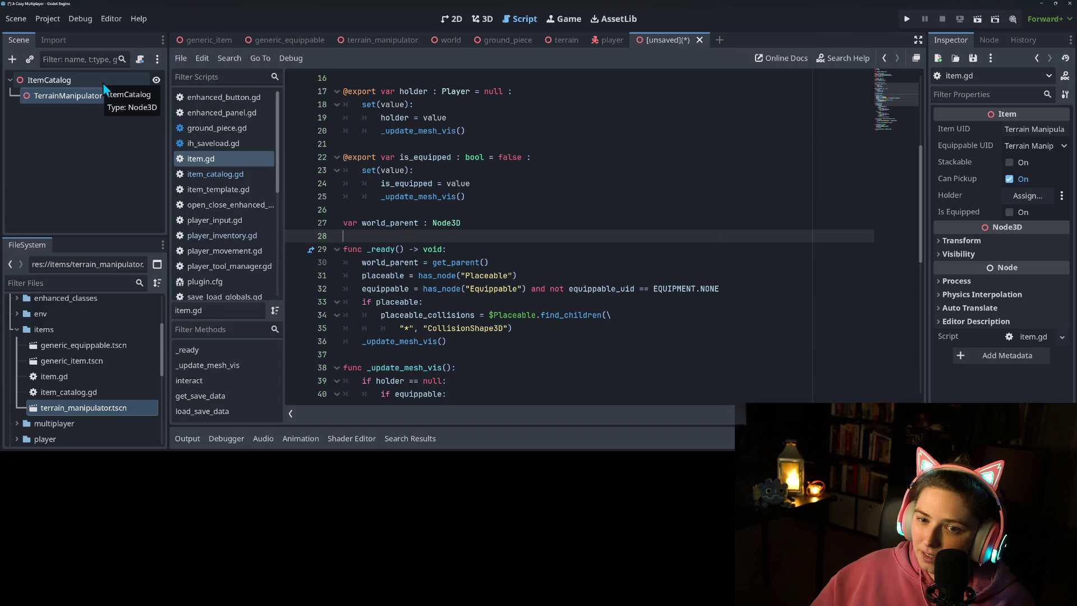
{"action": "left_click", "coordinate": [102, 82]}
{"action": "left_click", "coordinate": [86, 140]}
{"action": "left_click", "coordinate": [82, 78]}
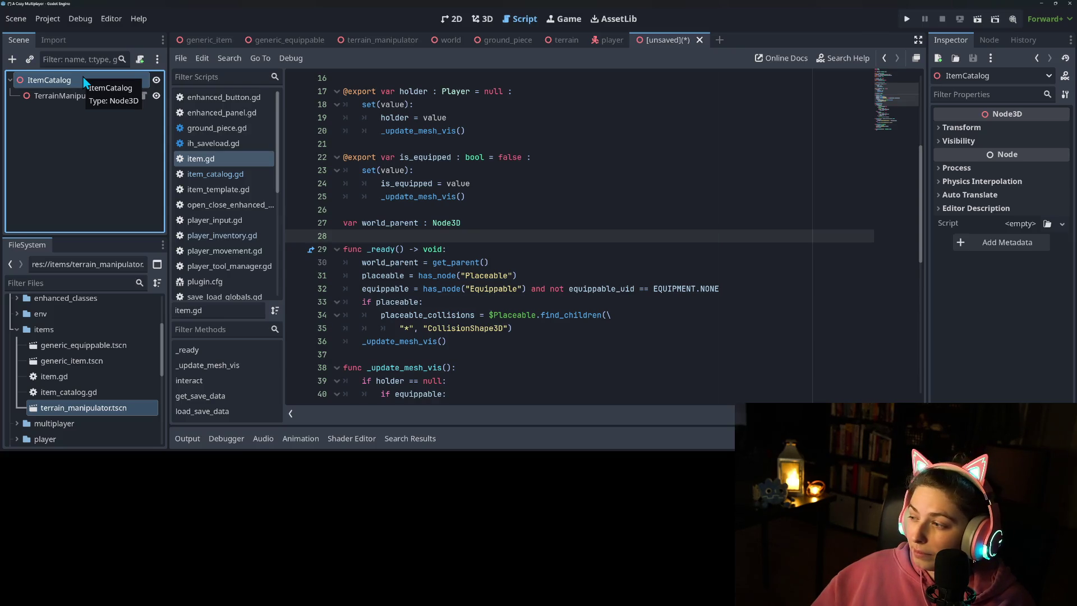
{"action": "left_click", "coordinate": [65, 96]}
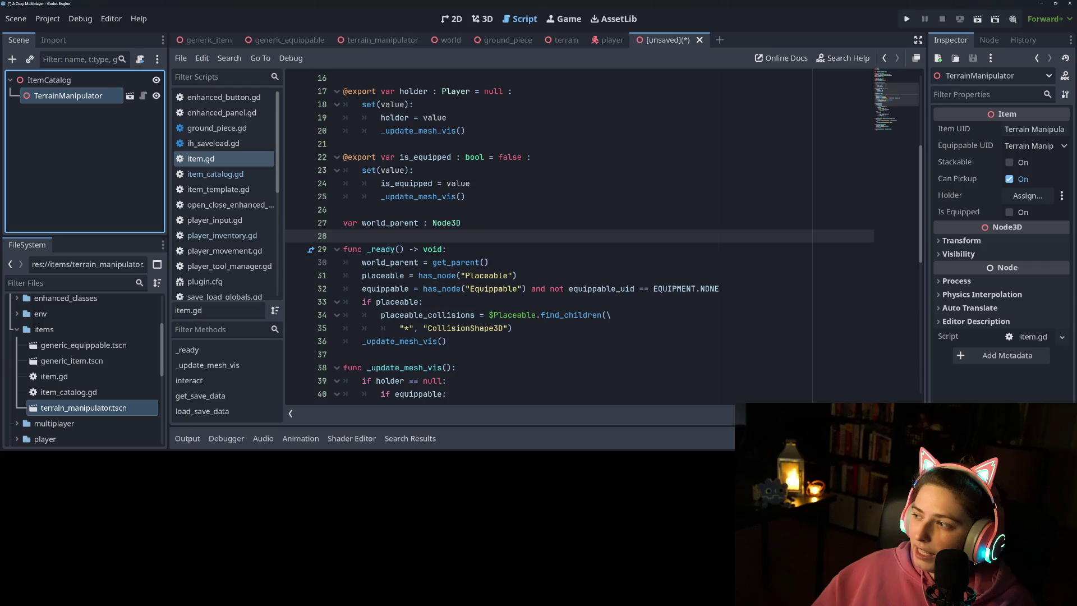
{"action": "key", "text": "alt+Tab"}
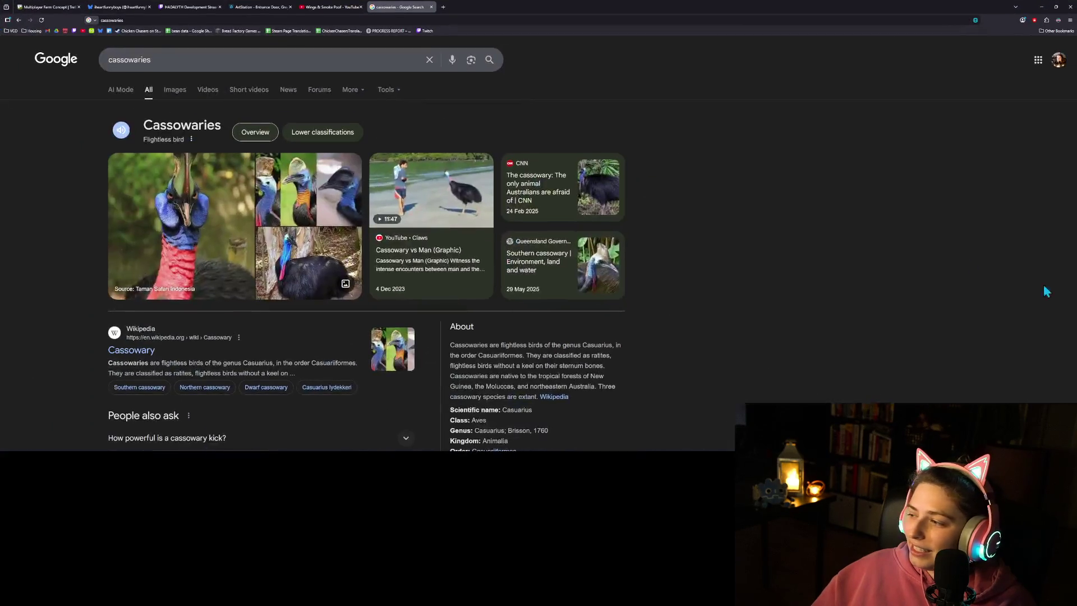
Step: Google 'godot is duplicating slower than instancing' in a new Firefox tab
{"action": "left_click", "coordinate": [442, 7]}
{"action": "type", "text": "godot"}
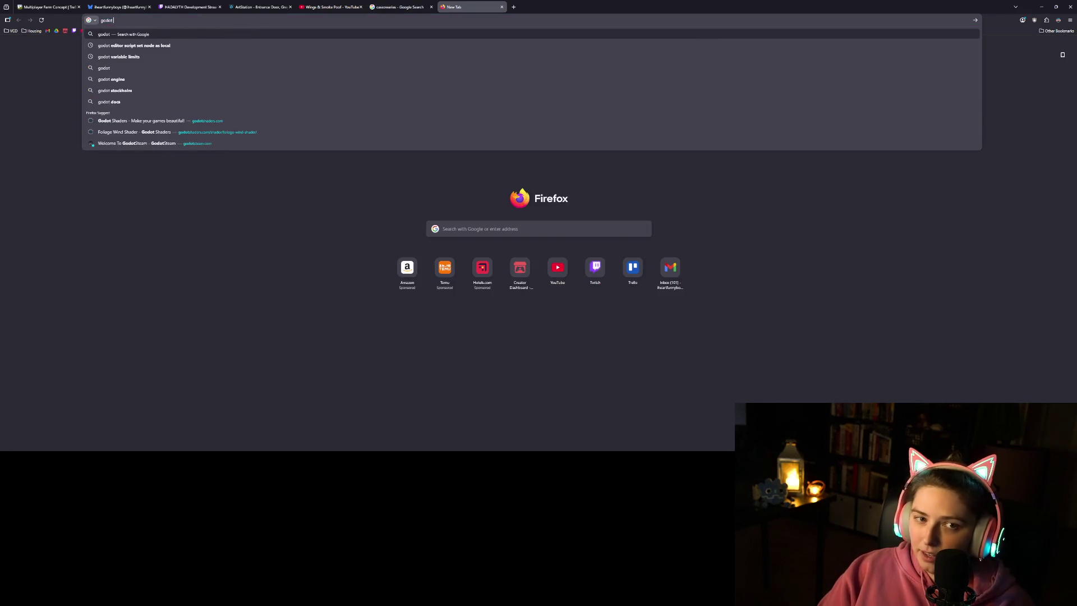
{"action": "type", "text": " is d"}
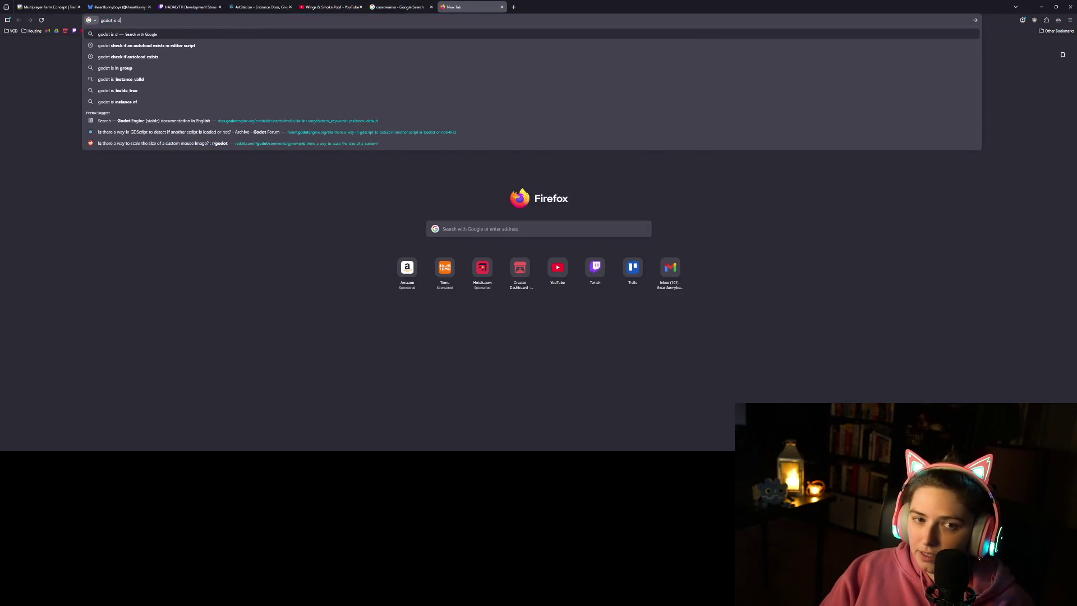
{"action": "type", "text": "uplicating slow"}
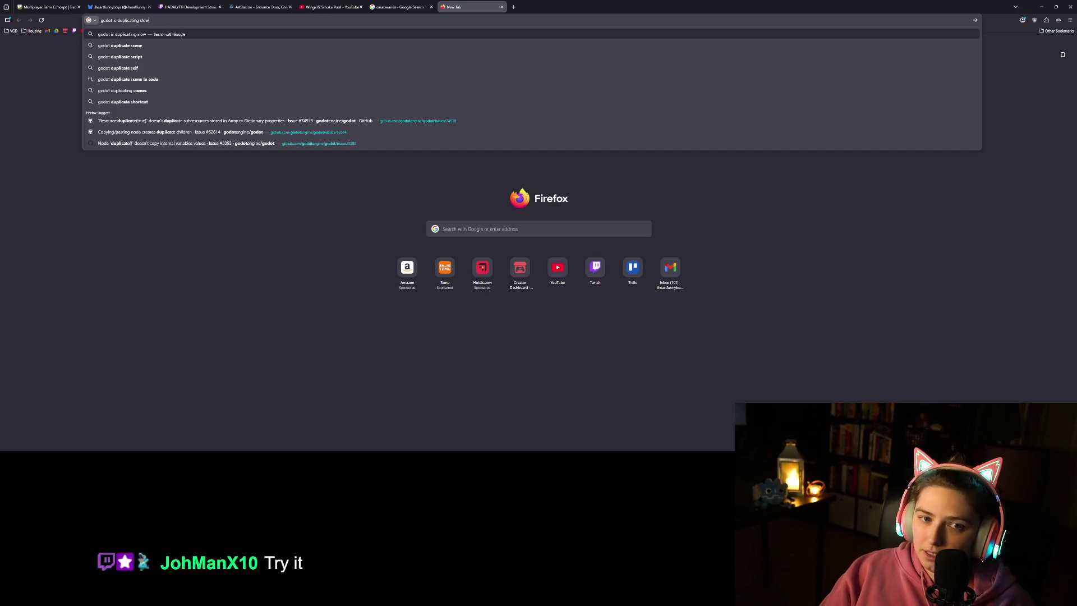
{"action": "type", "text": "er than instancing"}
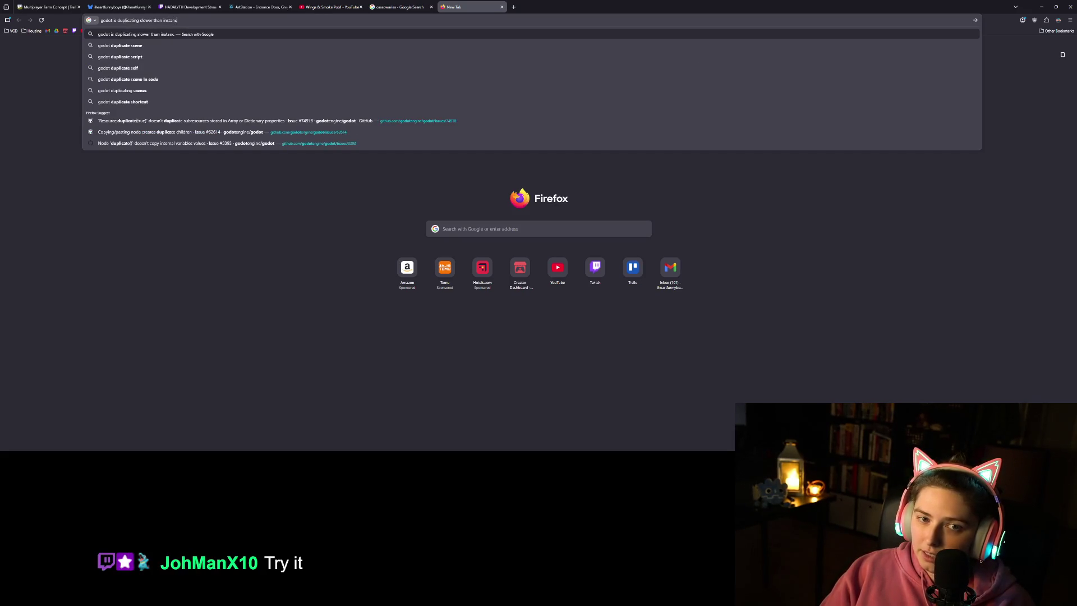
{"action": "key", "text": "Return"}
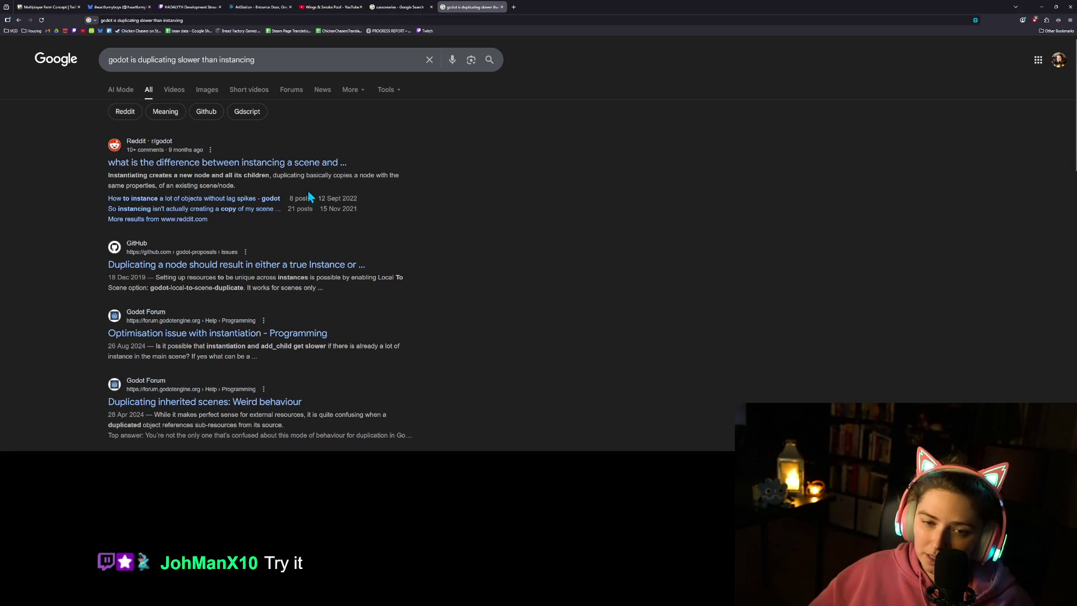
Step: Read through the duplicating-versus-instancing results, close that tab, and minimise Firefox
{"action": "scroll", "coordinate": [423, 278], "scroll_direction": "down", "scroll_amount": 2}
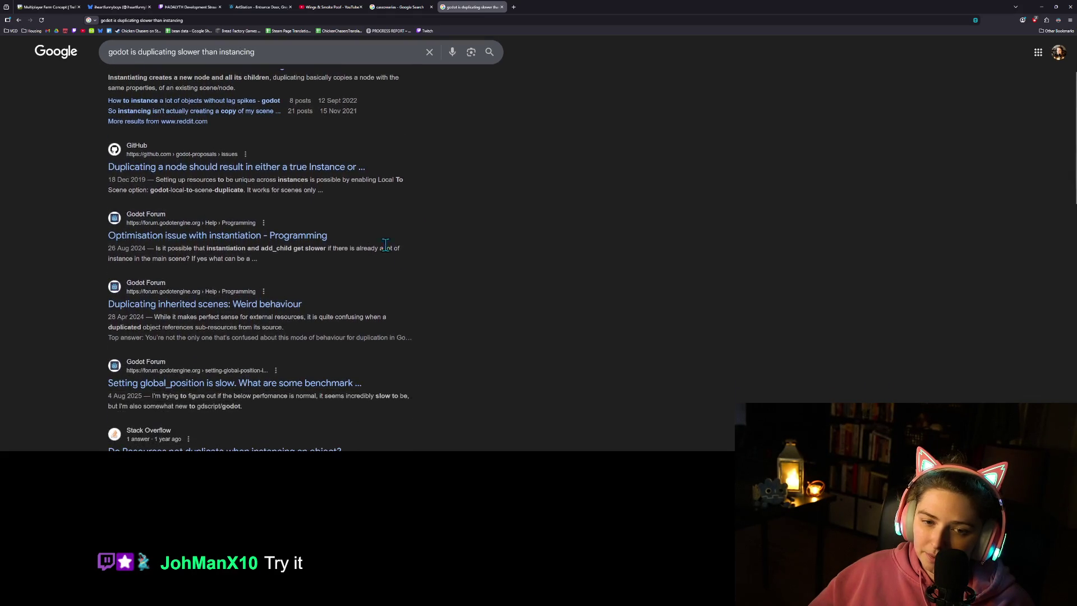
{"action": "scroll", "coordinate": [325, 217], "scroll_direction": "down", "scroll_amount": 1}
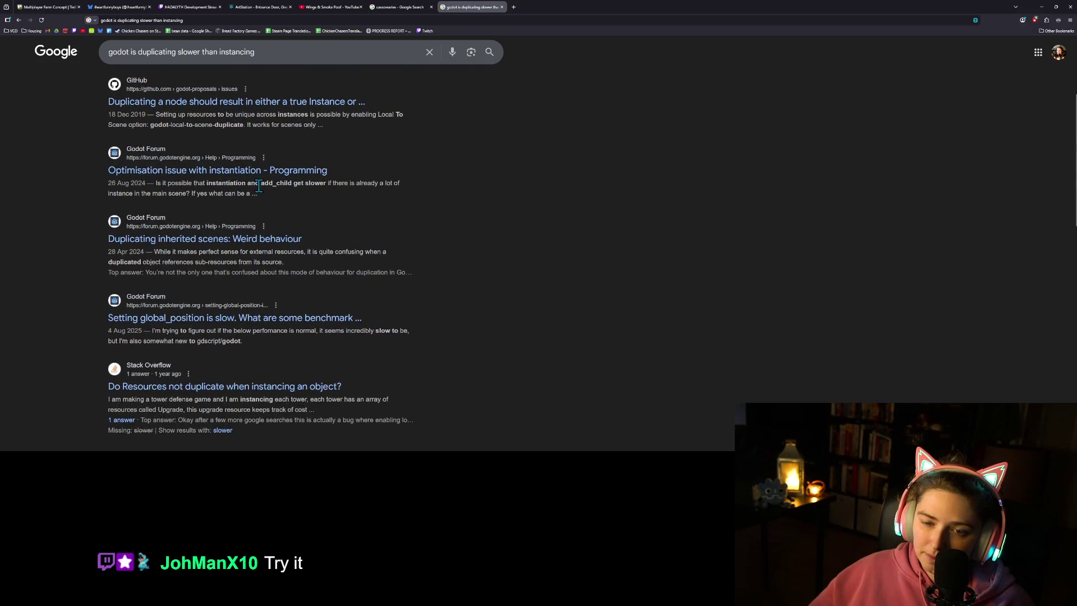
{"action": "scroll", "coordinate": [210, 200], "scroll_direction": "down", "scroll_amount": 1}
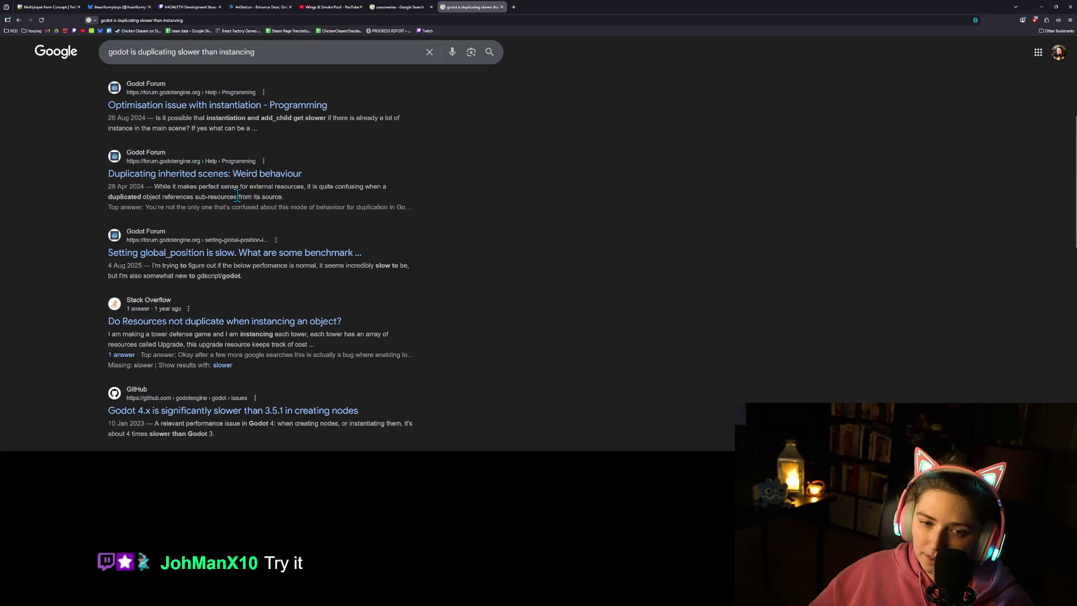
{"action": "scroll", "coordinate": [236, 268], "scroll_direction": "down", "scroll_amount": 2}
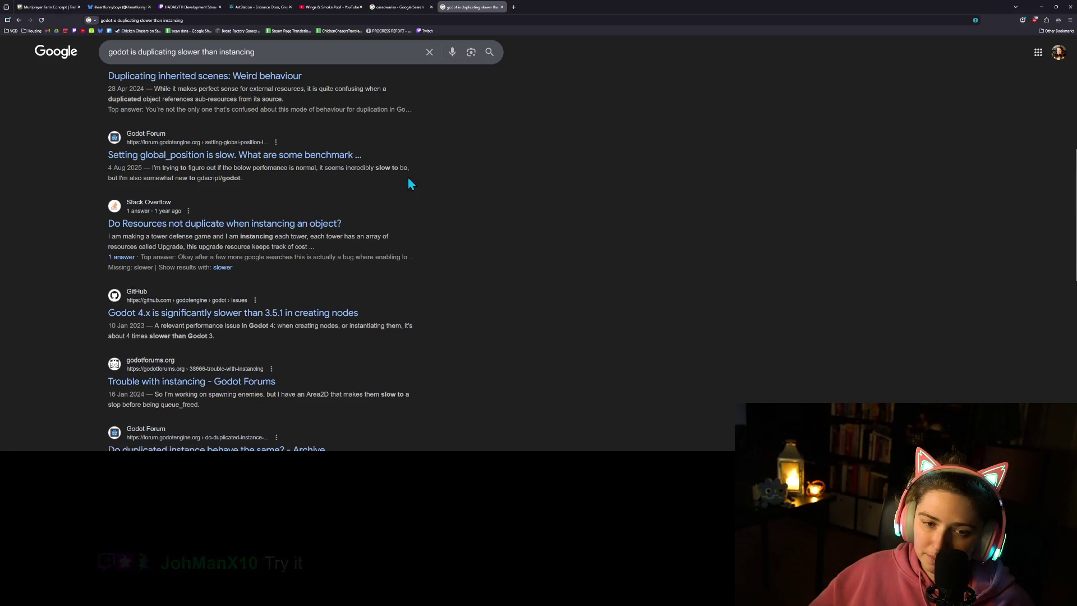
{"action": "scroll", "coordinate": [247, 191], "scroll_direction": "down", "scroll_amount": 1}
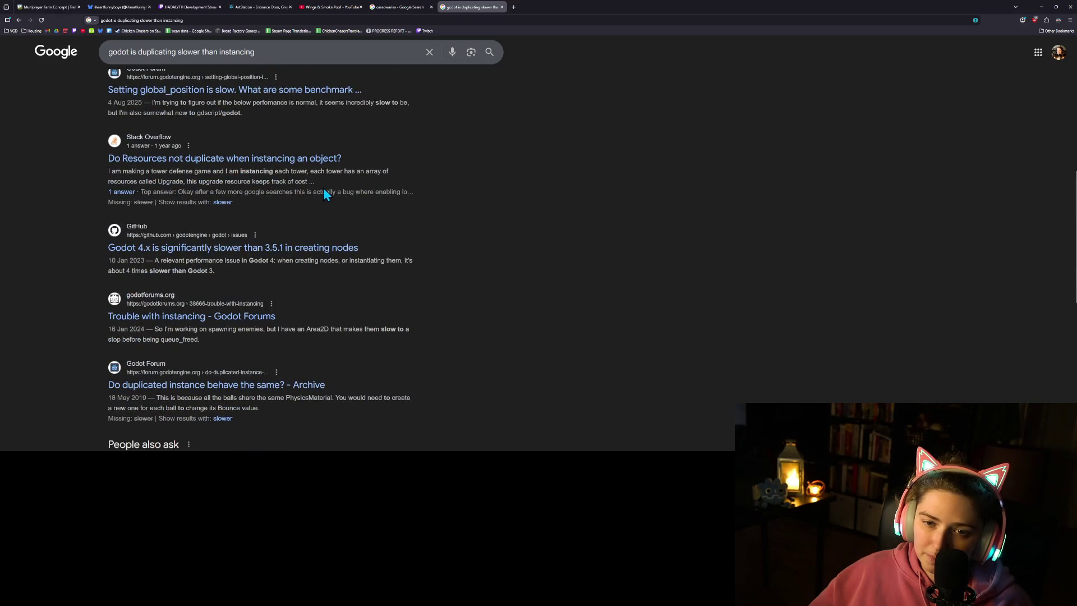
{"action": "scroll", "coordinate": [251, 193], "scroll_direction": "down", "scroll_amount": 3}
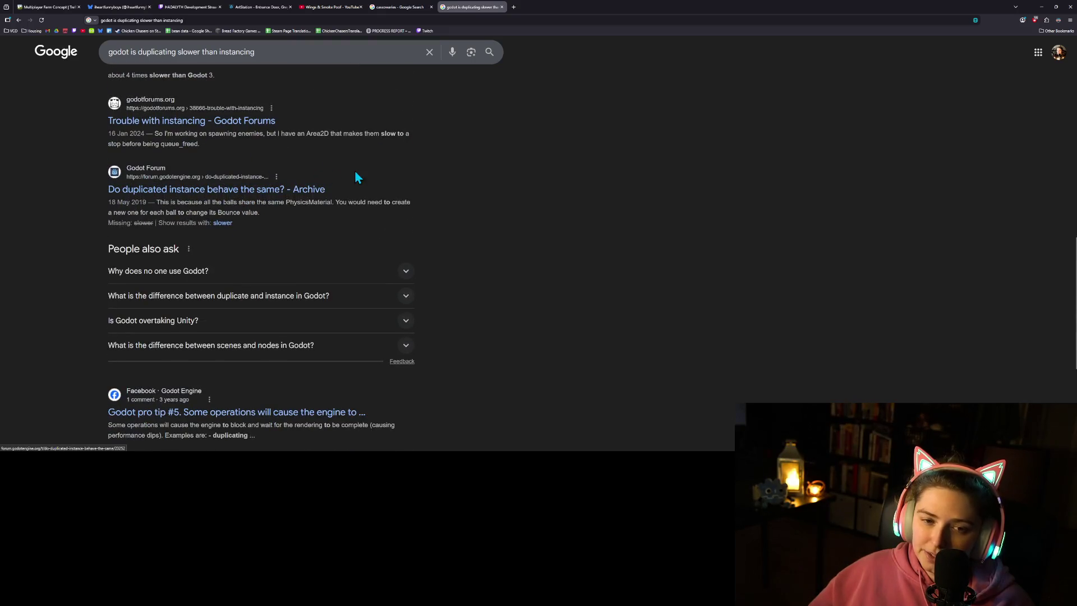
{"action": "scroll", "coordinate": [462, 280], "scroll_direction": "down", "scroll_amount": 3}
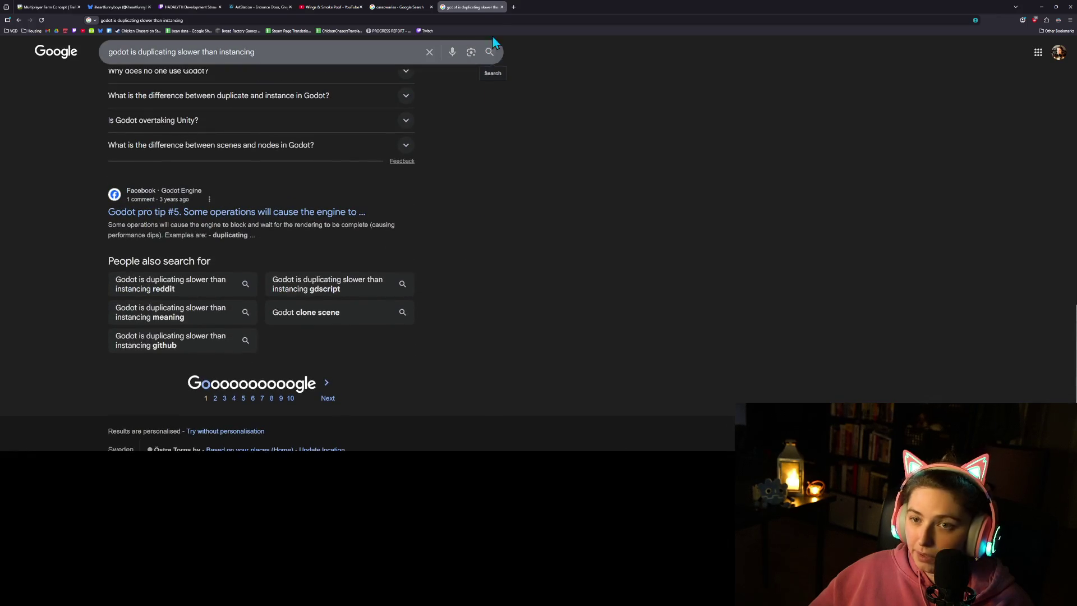
{"action": "left_click", "coordinate": [502, 6]}
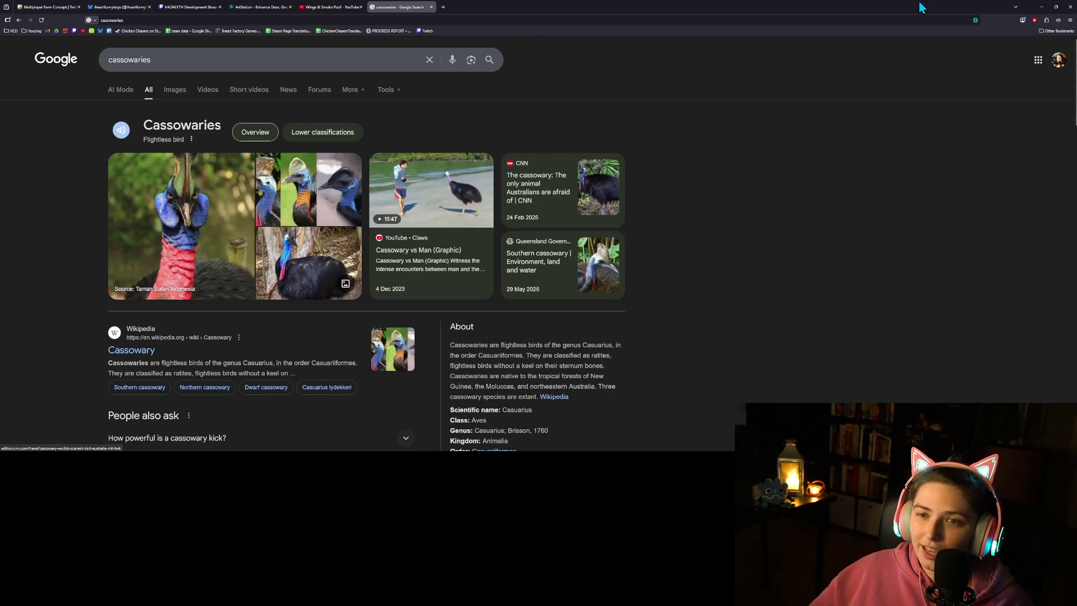
{"action": "left_click", "coordinate": [1041, 7]}
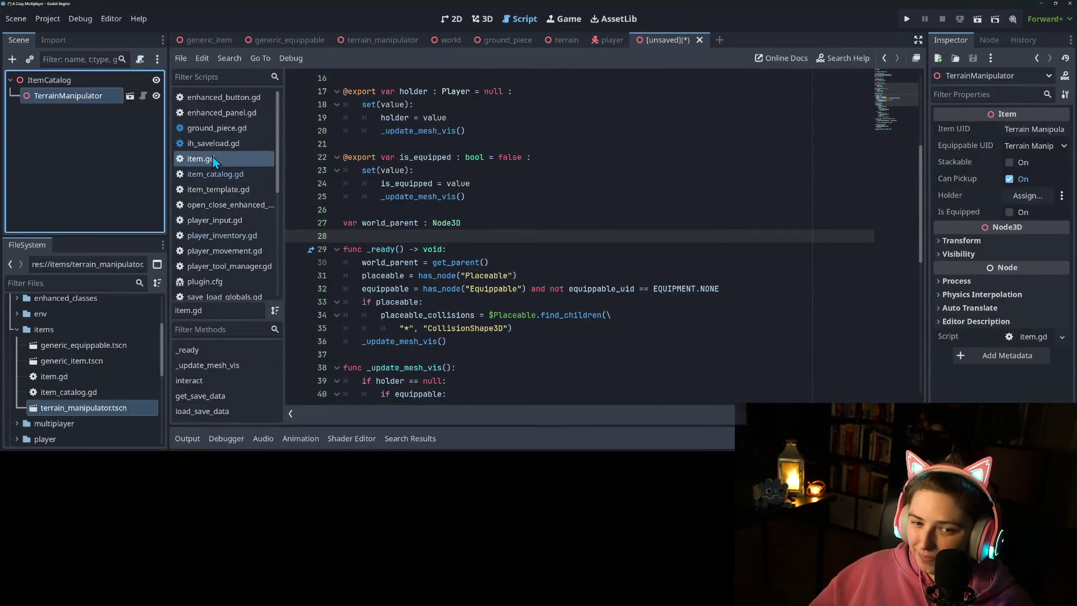
Step: Open item_catalog.gd and inspect the terrain_manipulator preload path string
{"action": "left_click", "coordinate": [213, 175]}
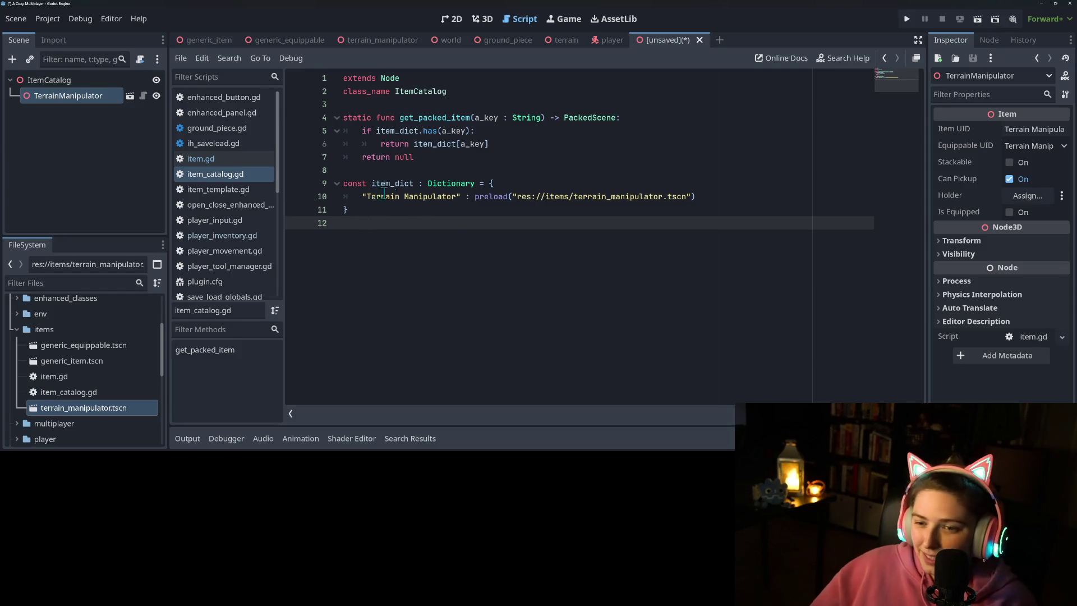
{"action": "left_click", "coordinate": [486, 200]}
{"action": "double_click", "coordinate": [486, 200]}
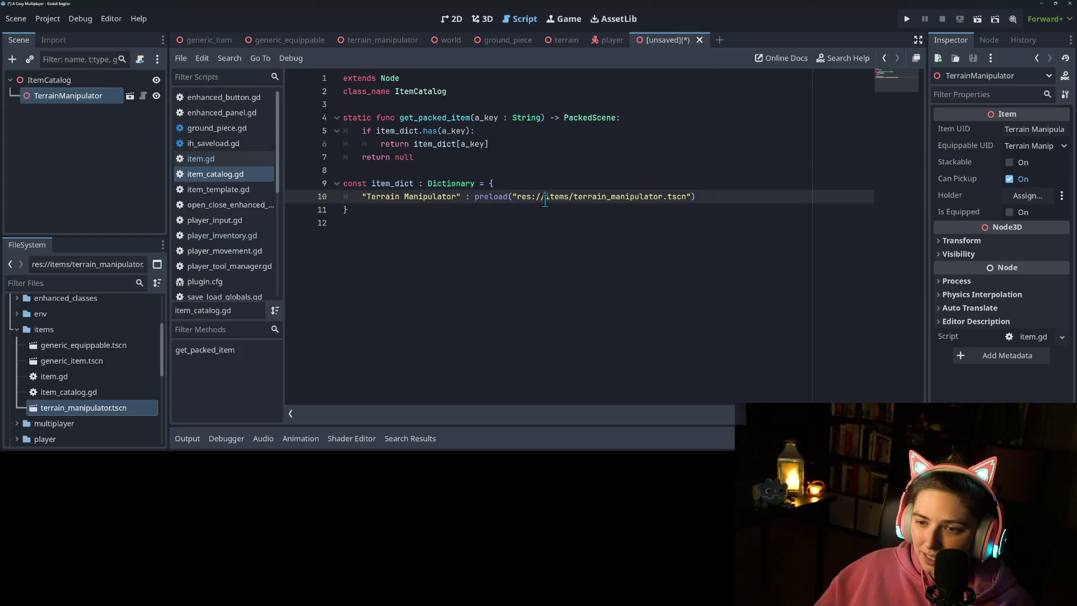
{"action": "left_click_drag", "start_coordinate": [512, 196], "coordinate": [695, 196]}
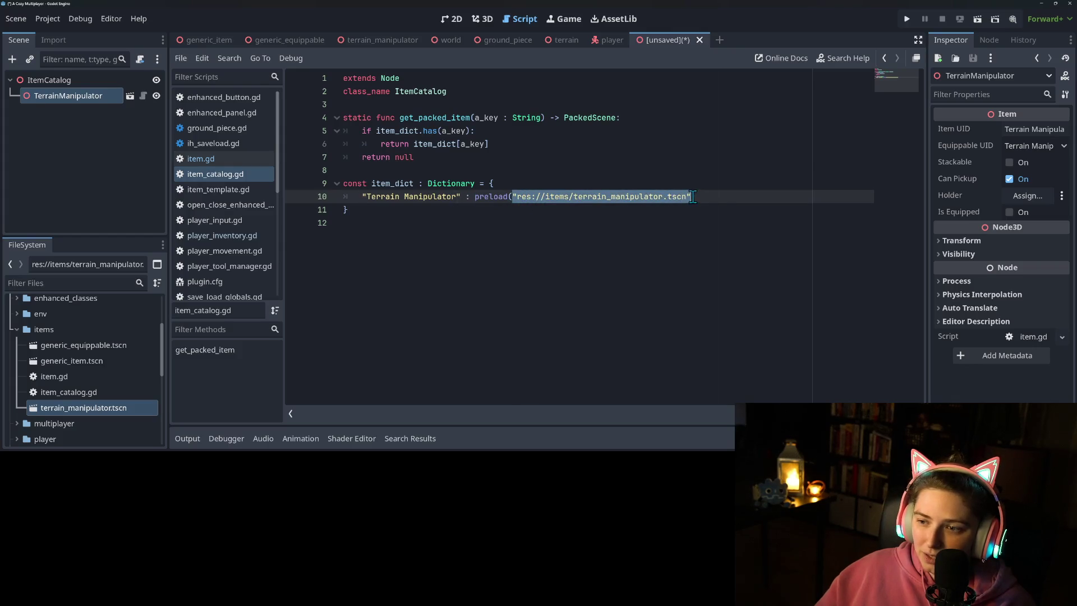
{"action": "left_click", "coordinate": [414, 200]}
{"action": "double_click", "coordinate": [414, 200]}
{"action": "left_click", "coordinate": [552, 194]}
{"action": "double_click", "coordinate": [628, 198]}
{"action": "left_click", "coordinate": [627, 198]}
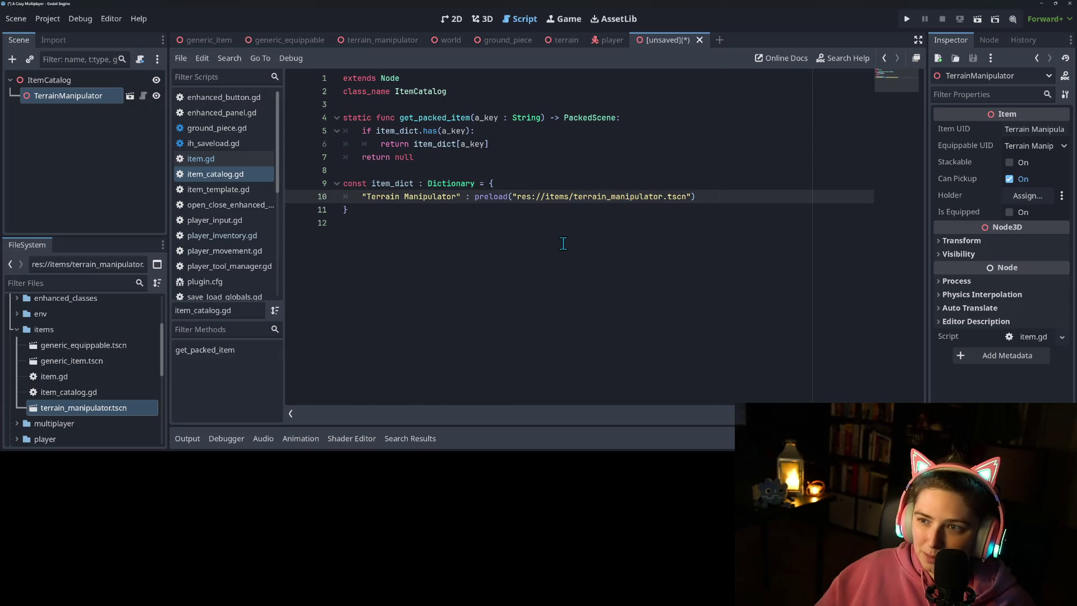
Step: Close the unsaved ItemCatalog scene tab, choosing Don't Save
{"action": "left_click", "coordinate": [700, 40]}
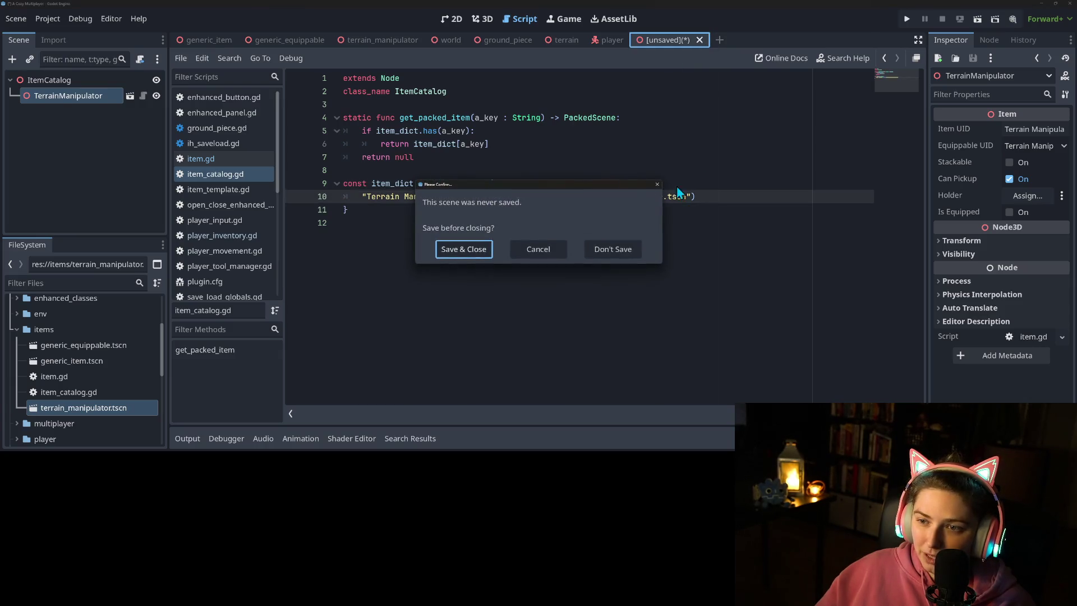
{"action": "left_click", "coordinate": [604, 252]}
{"action": "left_click", "coordinate": [604, 250]}
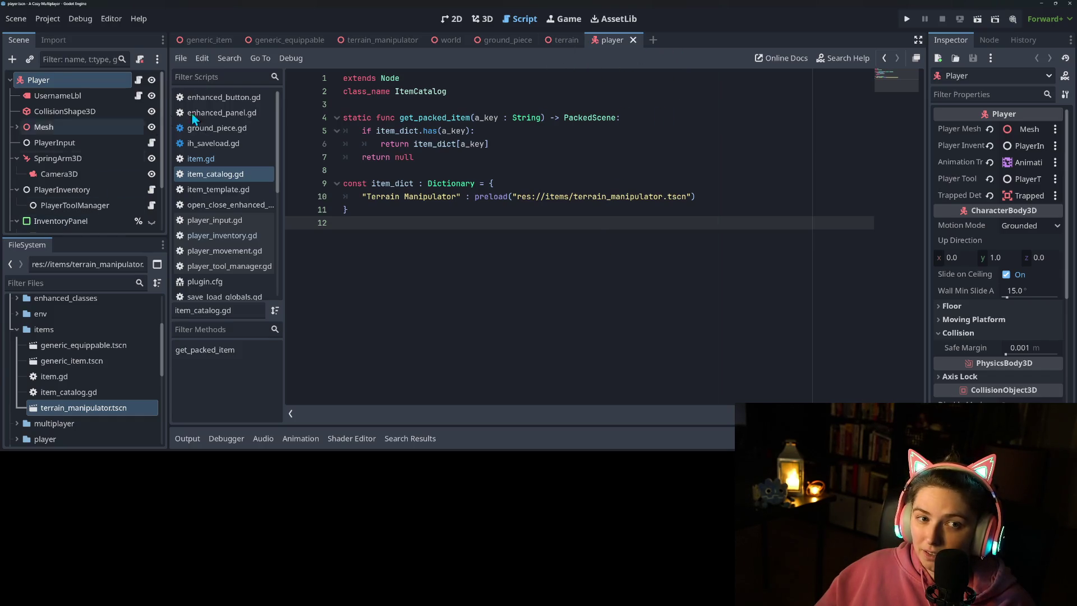
Step: Select item_dict on line 9 and find its 3 occurrences with Ctrl+F
{"action": "mouse_move", "coordinate": [441, 138]}
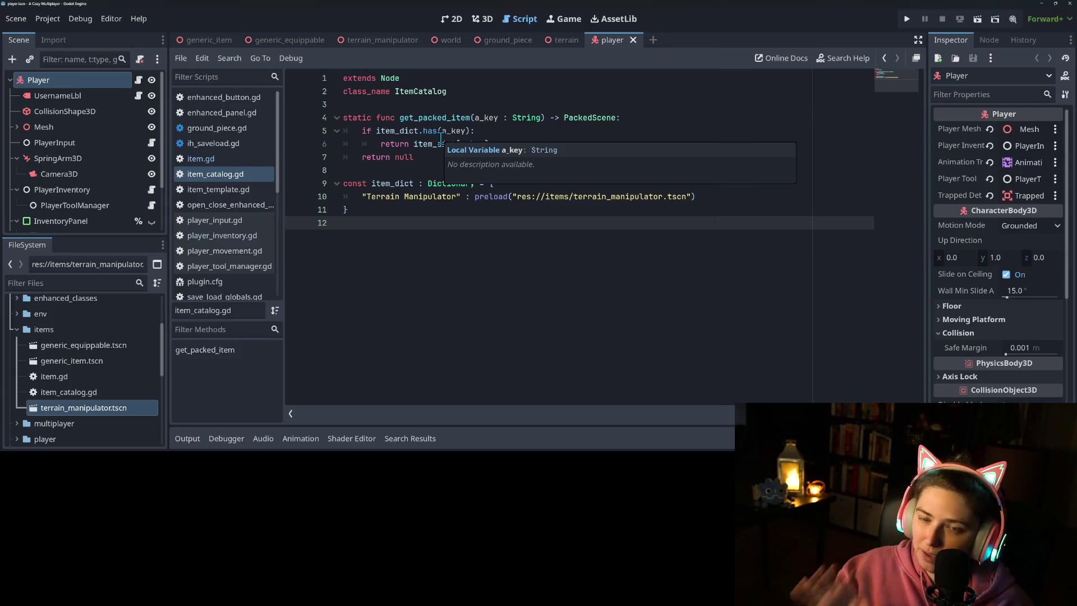
{"action": "left_click", "coordinate": [535, 198]}
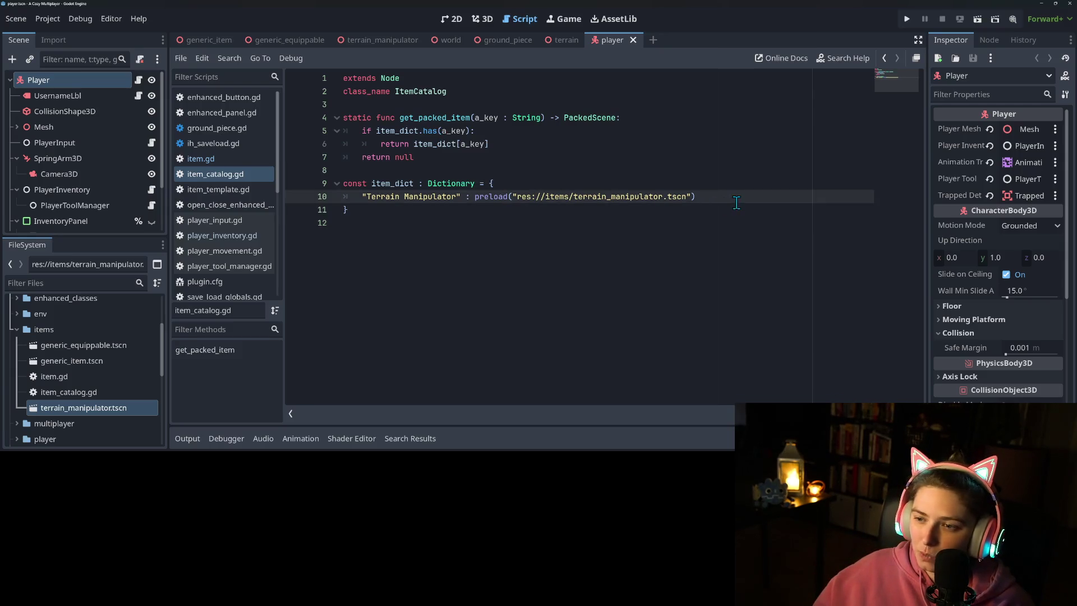
{"action": "left_click", "coordinate": [469, 184]}
{"action": "double_click", "coordinate": [397, 184]}
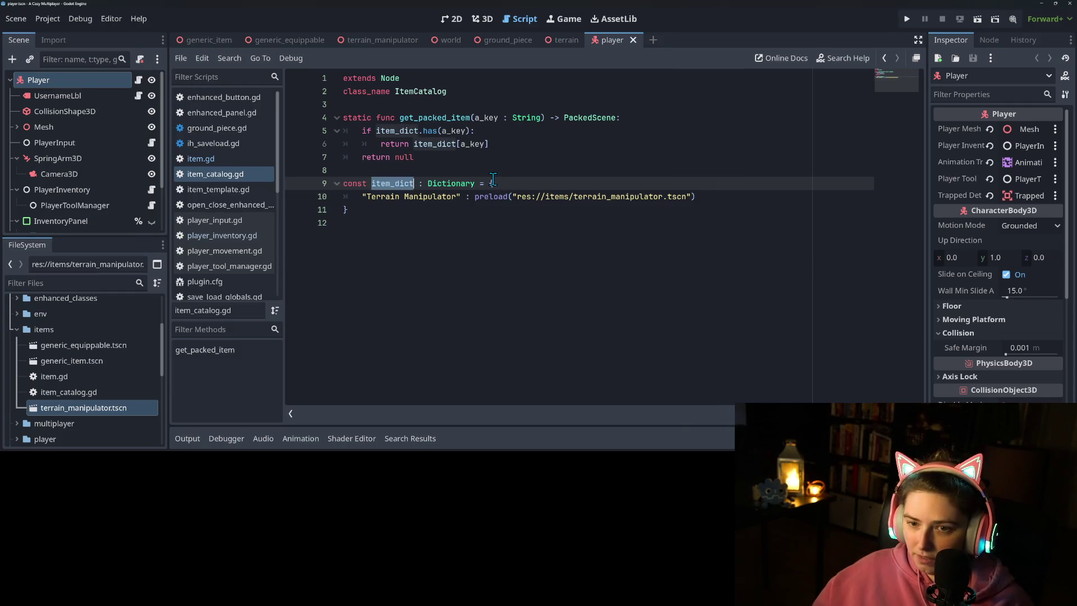
{"action": "key", "text": "ctrl+f"}
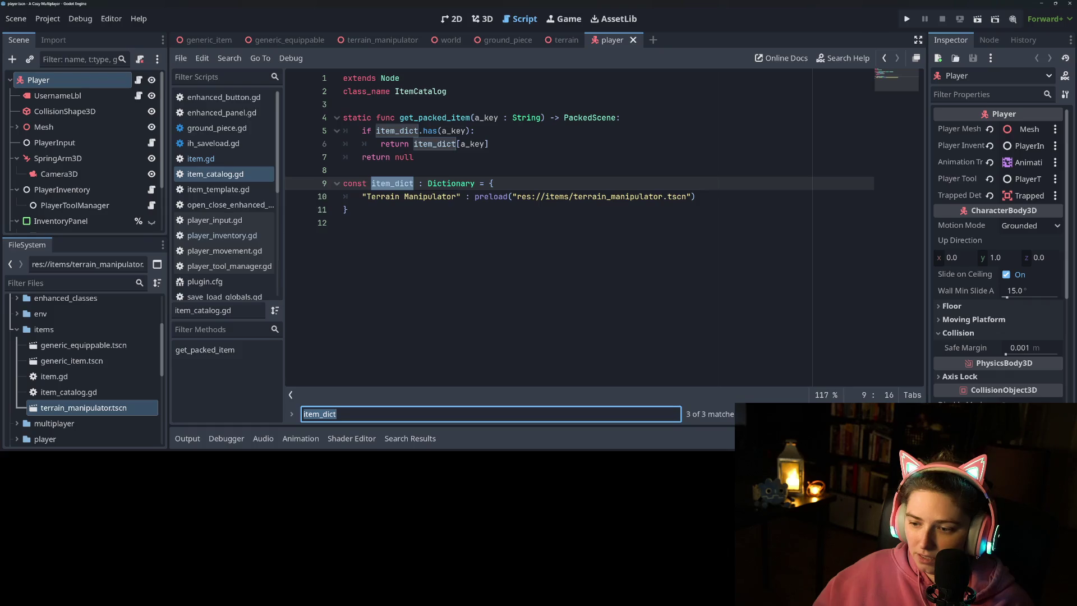
Step: Find get_packed_item across the project and open its match in player_inventory.gd
{"action": "key", "text": "ctrl+shift+f"}
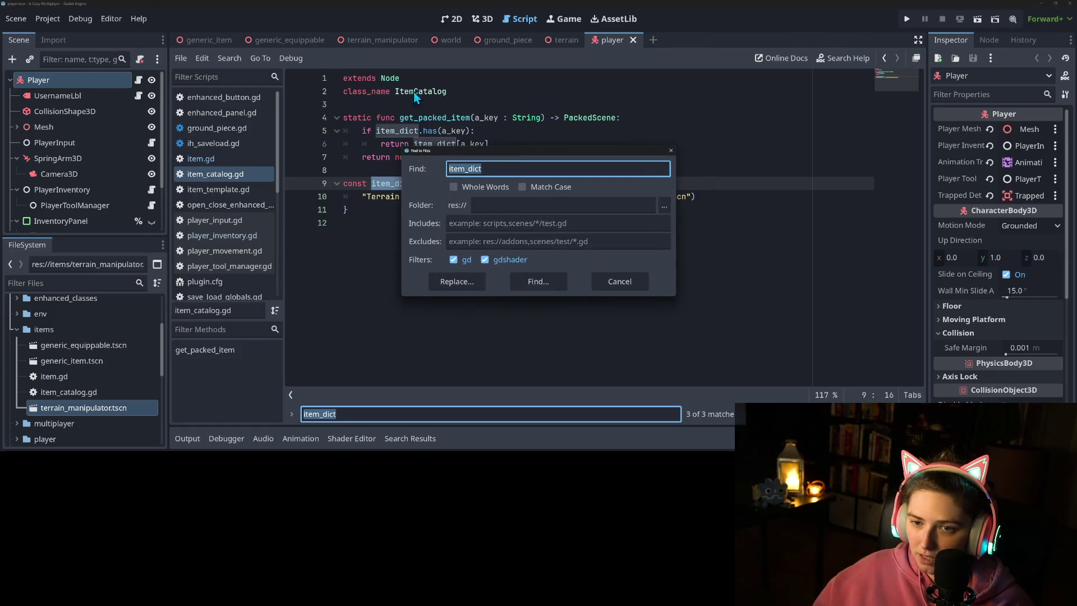
{"action": "left_click", "coordinate": [617, 281]}
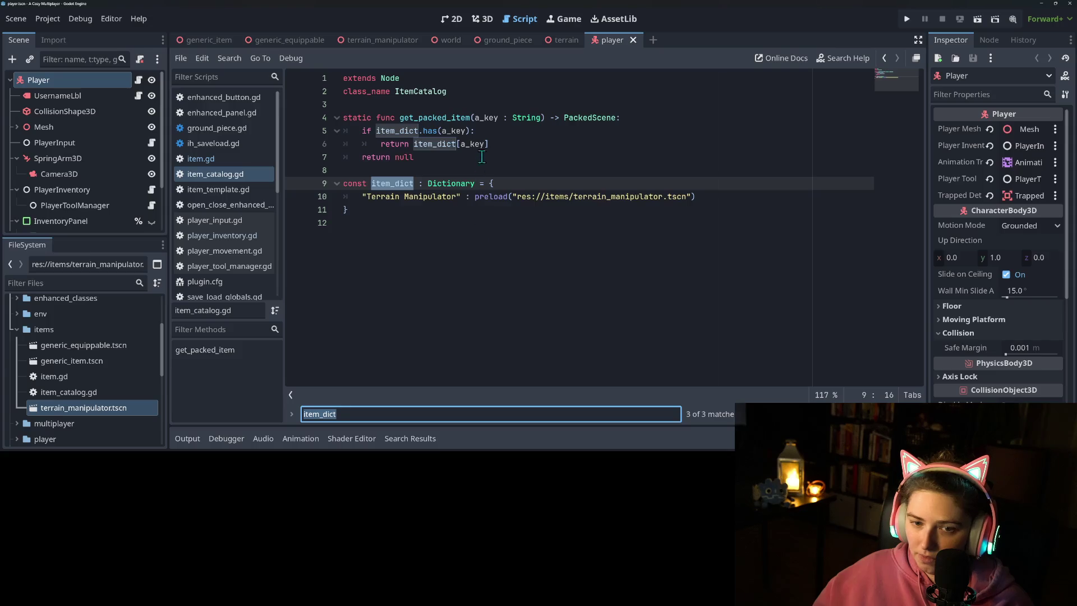
{"action": "double_click", "coordinate": [438, 118]}
{"action": "key", "text": "ctrl+shift+f"}
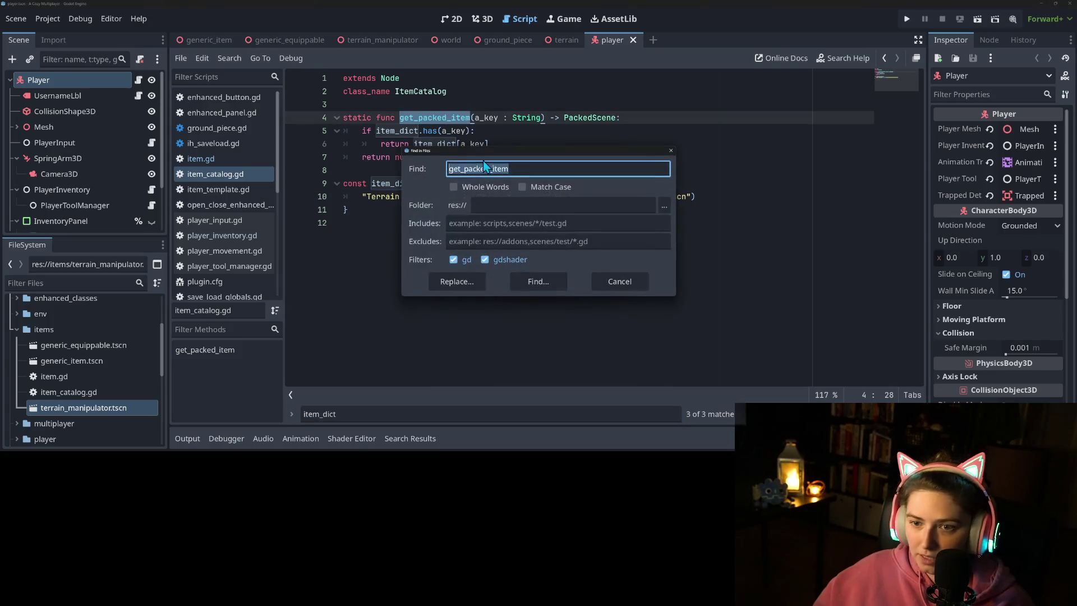
{"action": "left_click", "coordinate": [537, 283]}
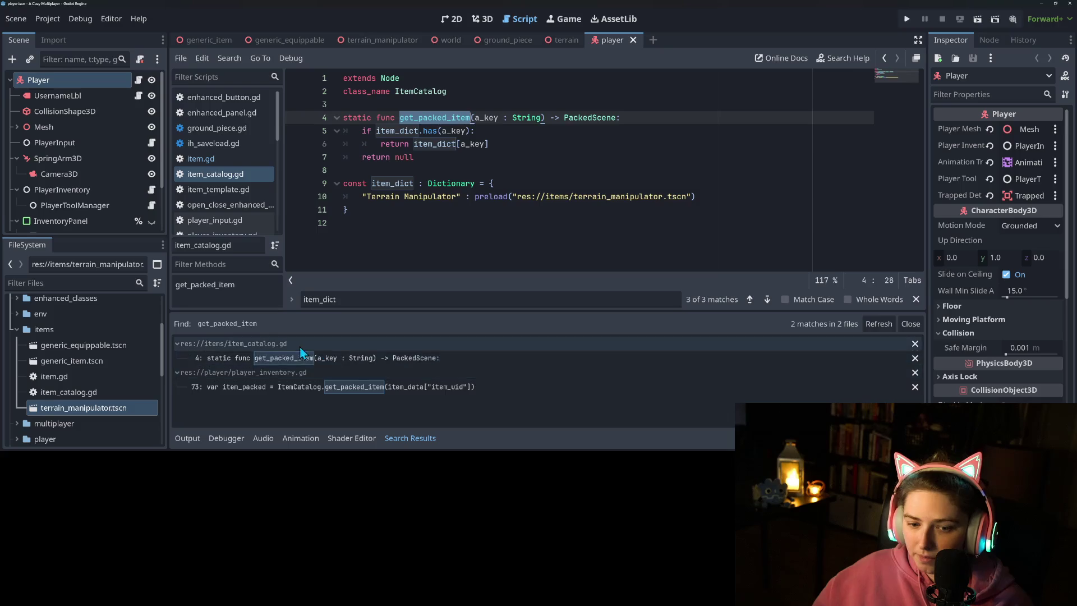
{"action": "left_click", "coordinate": [283, 387]}
Step: Close the find bar and locate the add_child line in load_save_data
{"action": "left_click", "coordinate": [509, 223]}
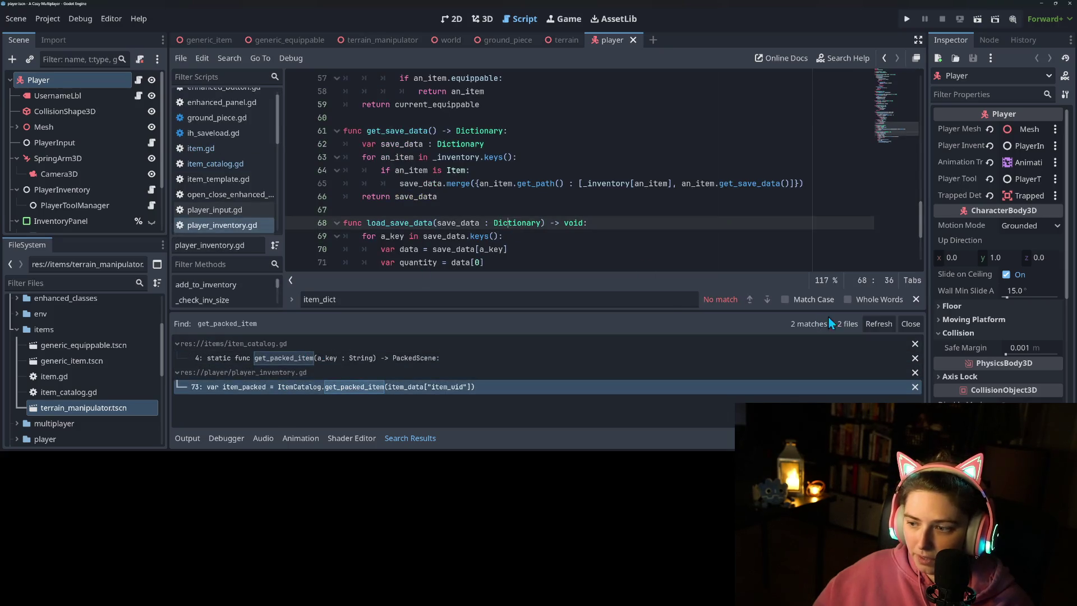
{"action": "left_click", "coordinate": [916, 300]}
{"action": "scroll", "coordinate": [514, 223], "scroll_direction": "down", "scroll_amount": 3}
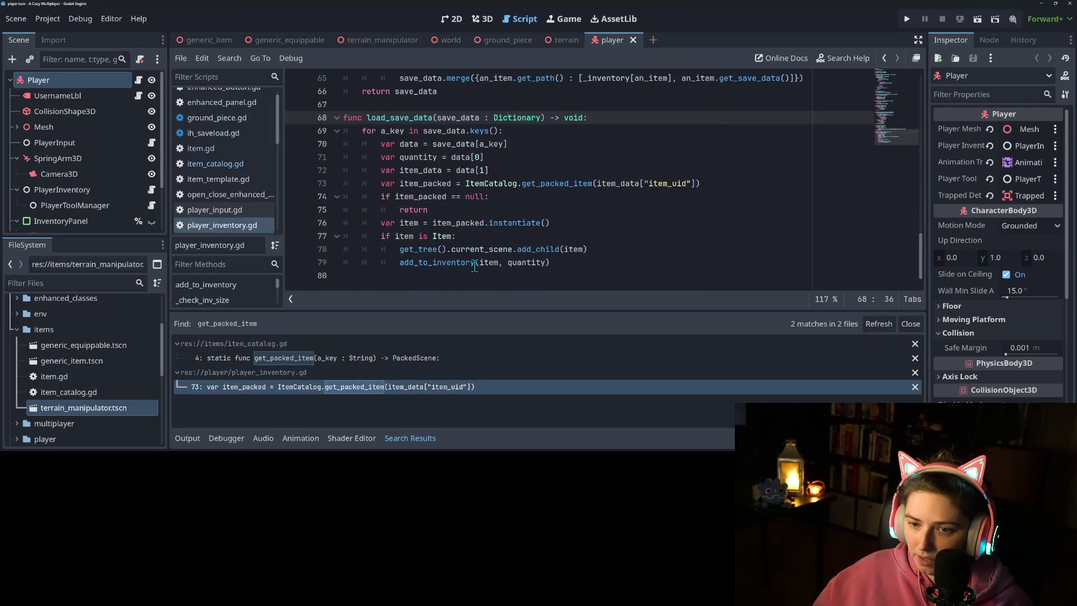
{"action": "left_click", "coordinate": [534, 180]}
{"action": "left_click", "coordinate": [598, 183]}
{"action": "left_click", "coordinate": [466, 196]}
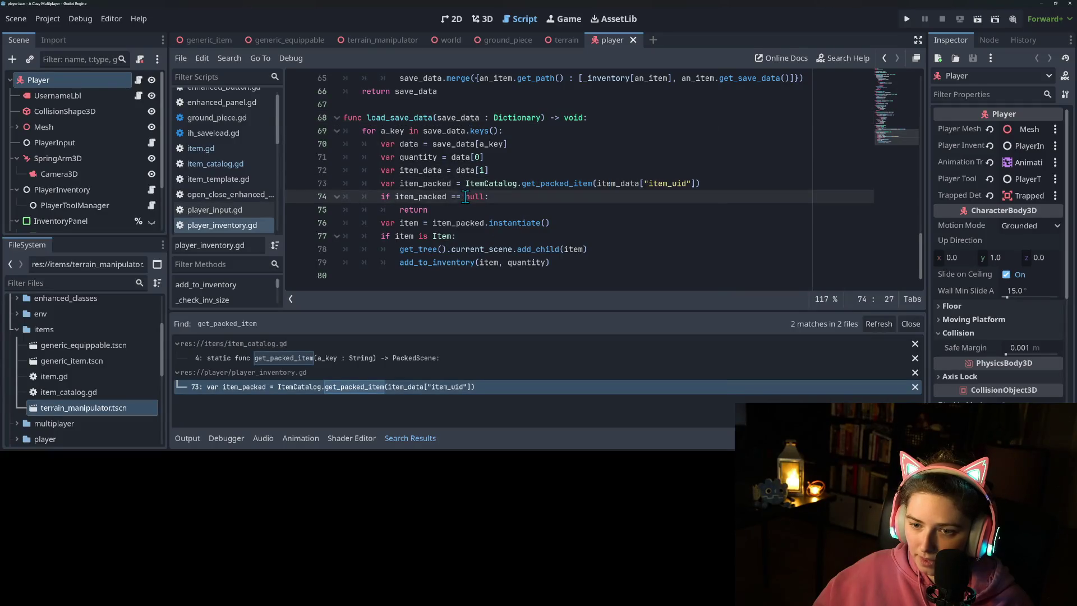
{"action": "left_click", "coordinate": [437, 223]}
{"action": "left_click", "coordinate": [474, 236]}
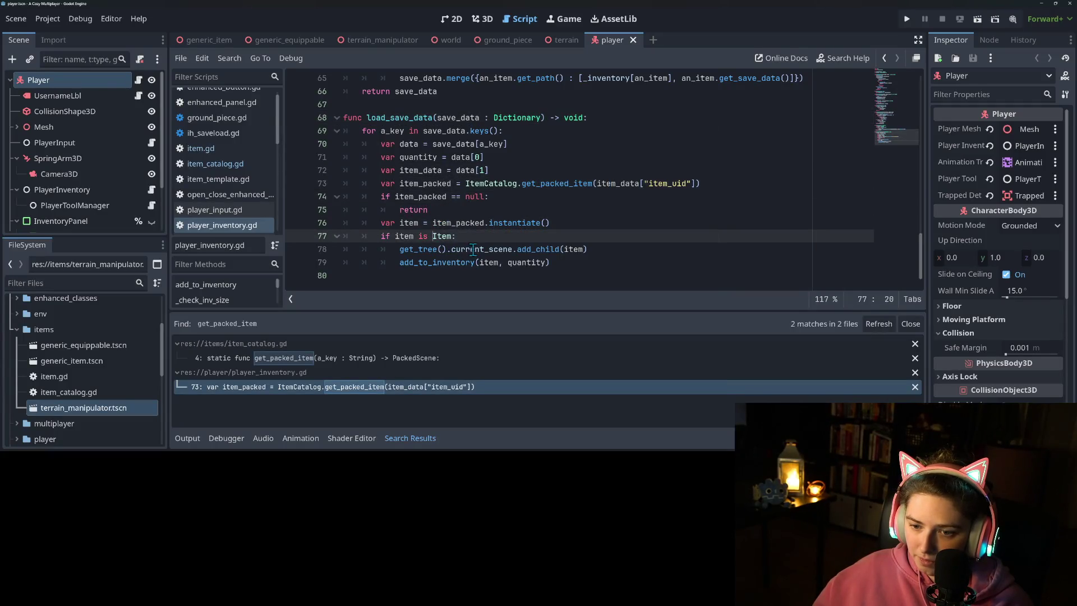
{"action": "left_click", "coordinate": [563, 222]}
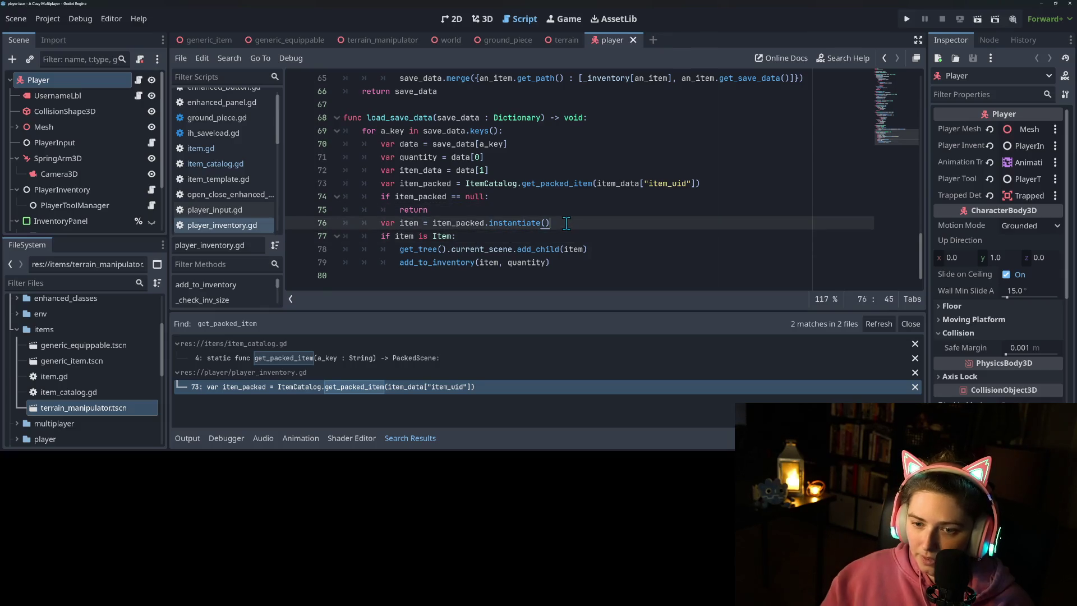
{"action": "key", "text": "Return"}
{"action": "key", "text": "ctrl+z"}
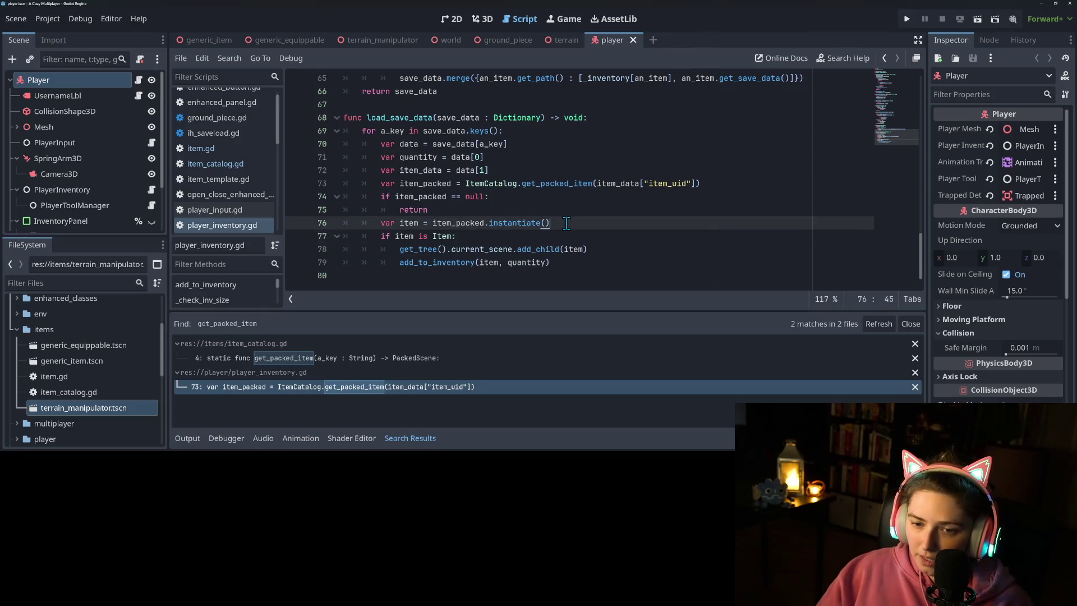
{"action": "key", "text": "ctrl+z"}
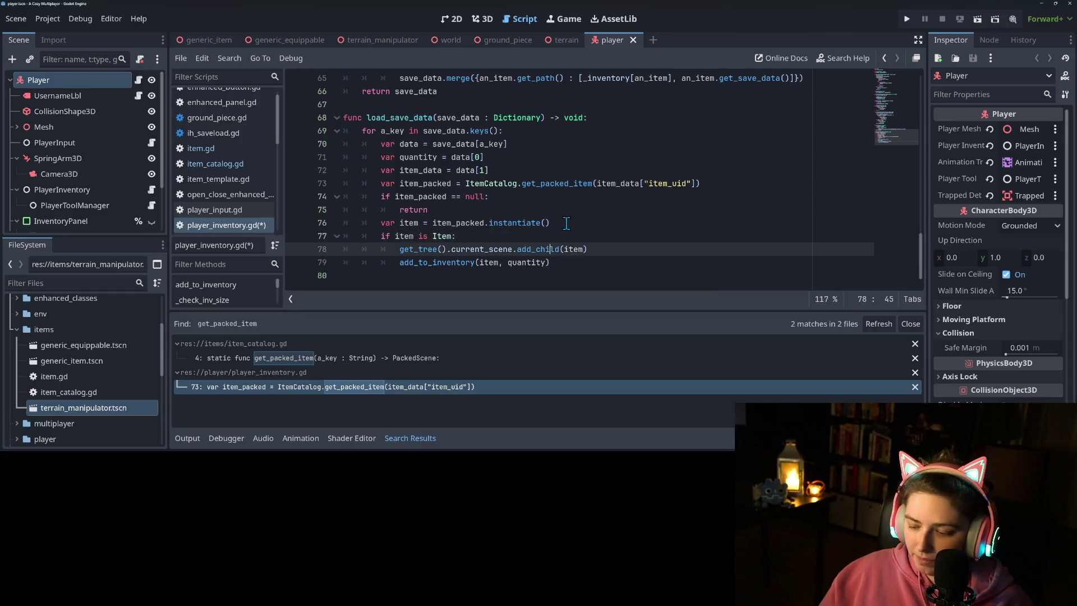
Step: Add line 79 `item.item_uid = item_data["item_uid"]` after add_child and save player_inventory.gd
{"action": "key", "text": "Return"}
{"action": "type", "text": "item"}
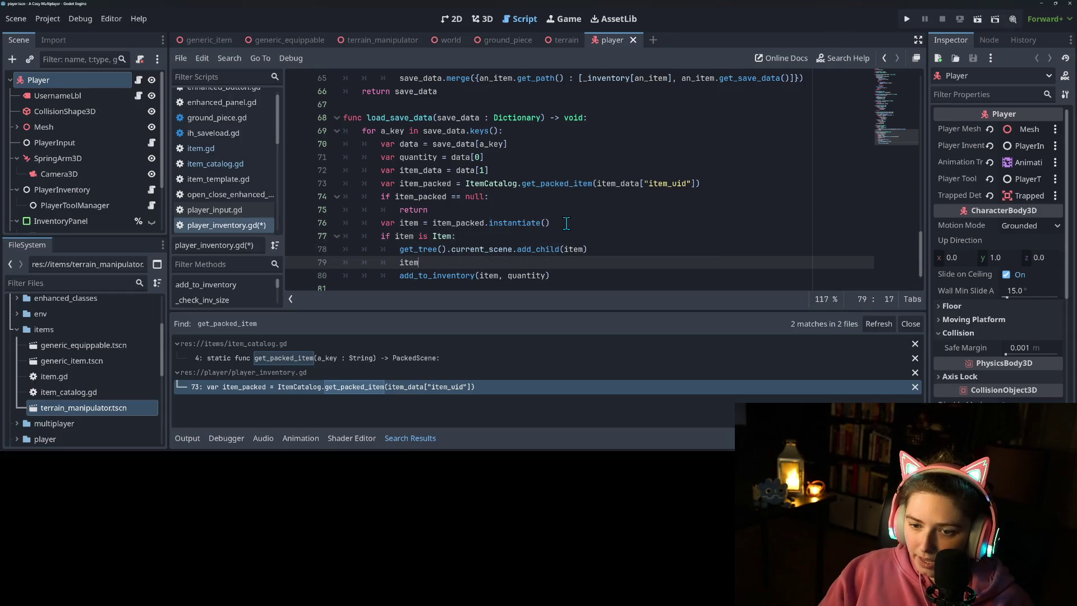
{"action": "type", "text": ".uid"}
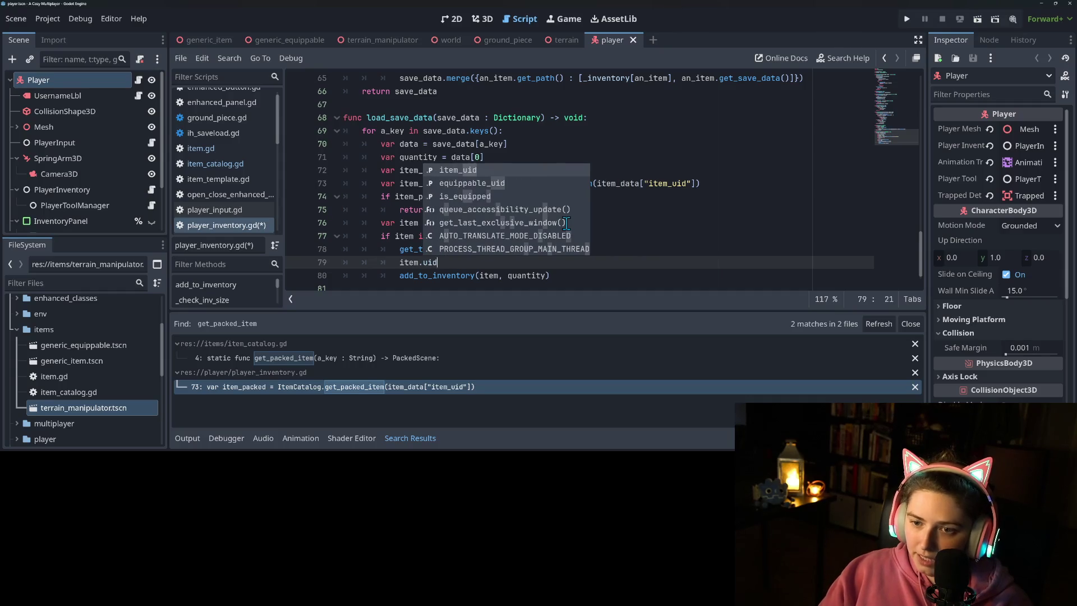
{"action": "key", "text": "Return"}
{"action": "type", "text": "item_"}
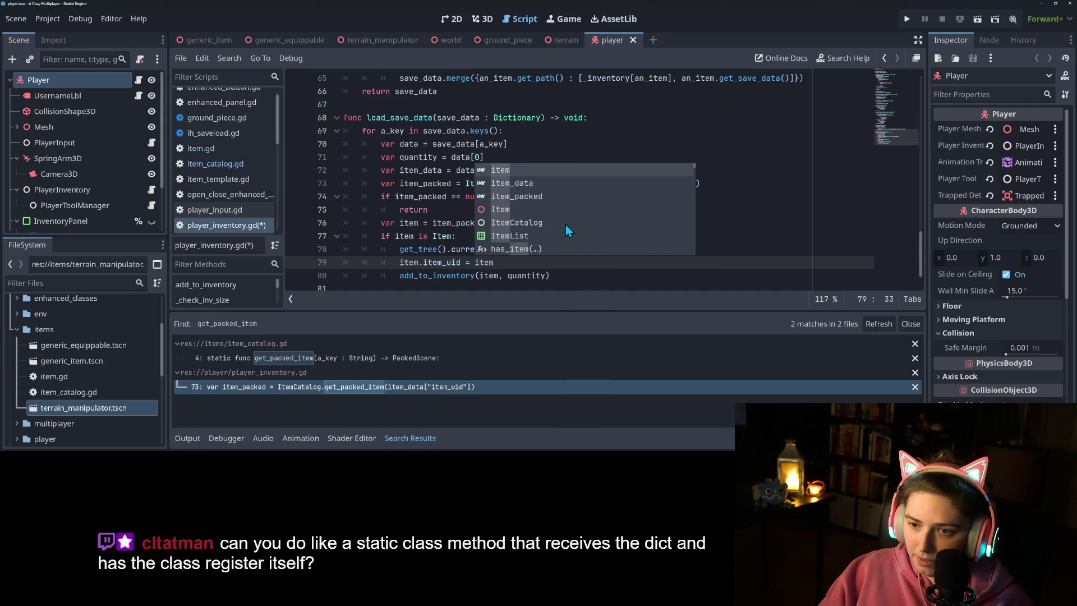
{"action": "key", "text": "Down"}
{"action": "key", "text": "Return"}
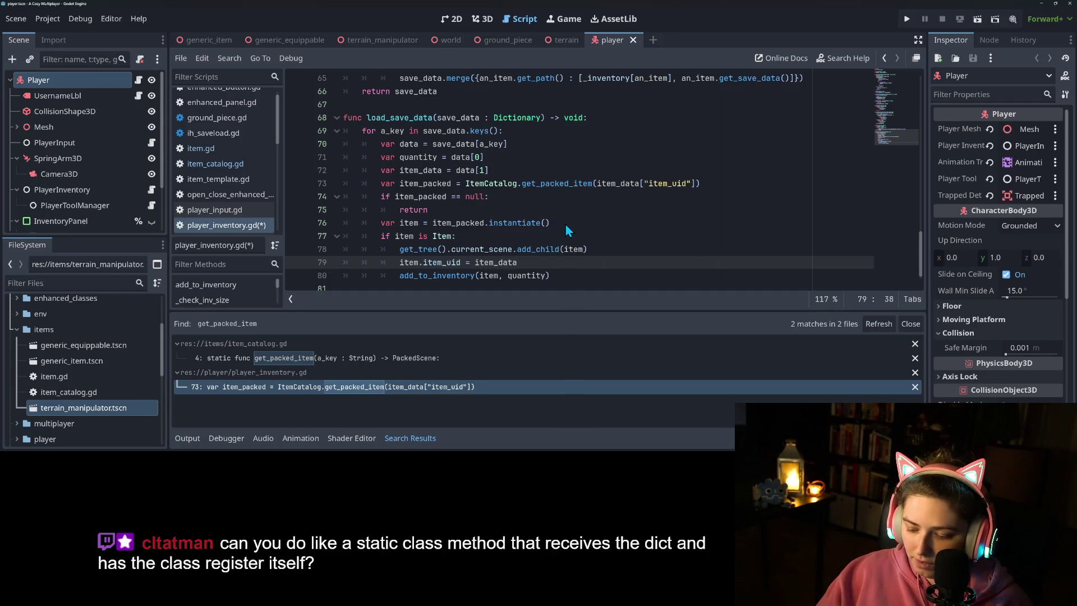
{"action": "type", "text": "[\"ite"}
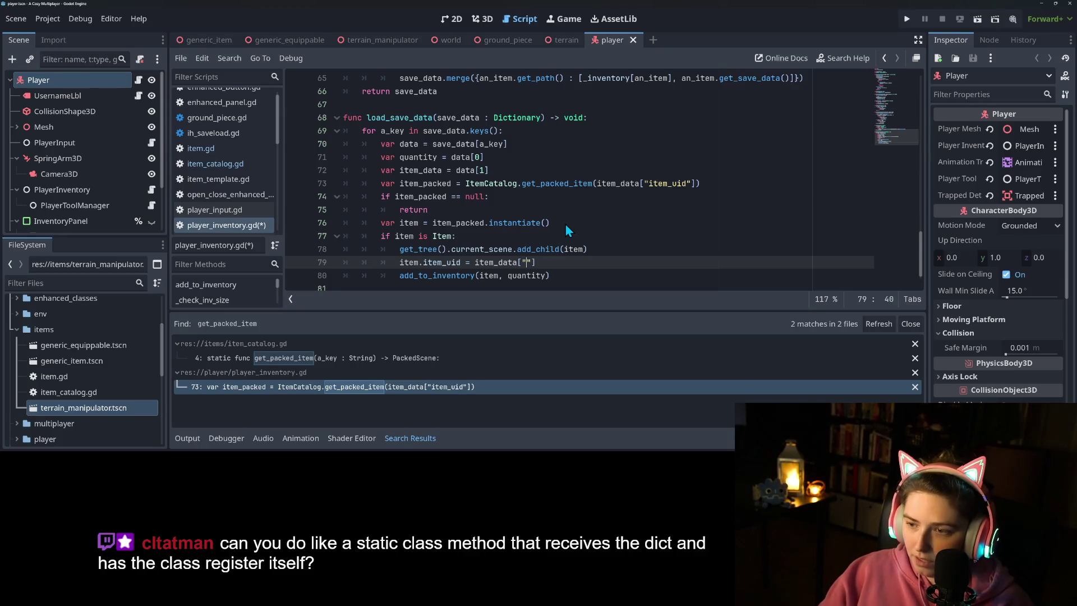
{"action": "type", "text": "m_uid"}
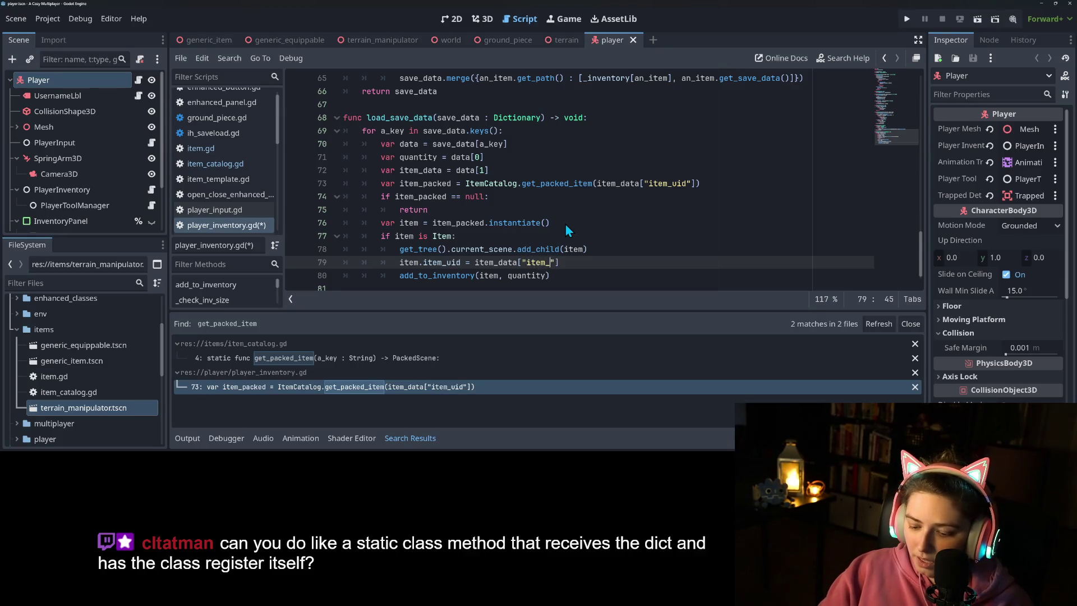
{"action": "left_click", "coordinate": [547, 223]}
{"action": "left_click", "coordinate": [578, 263]}
{"action": "key", "text": "ctrl+s"}
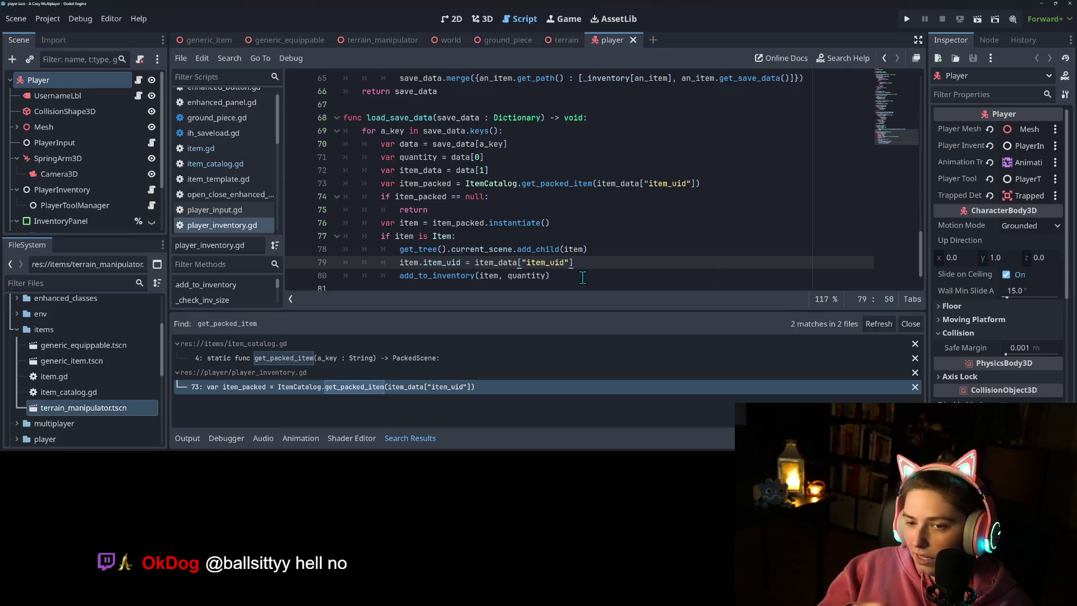
Step: Open item_catalog.gd from the script list to view its item_dict entries
{"action": "left_click", "coordinate": [215, 163]}
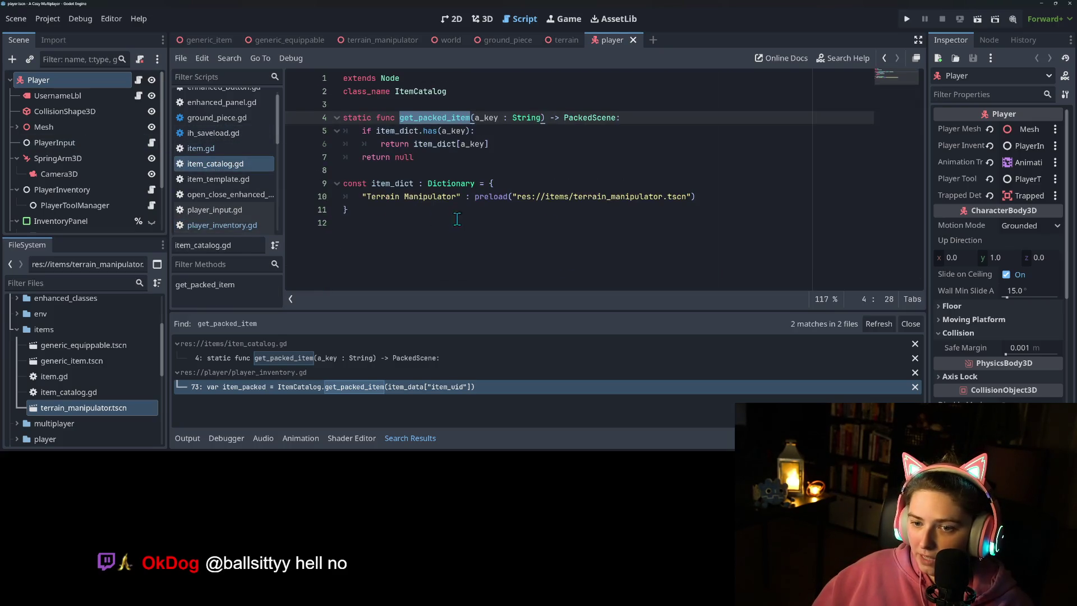
Step: Check the preload path on line 10, then switch to the terrain_manipulator scene
{"action": "mouse_move", "coordinate": [516, 197]}
{"action": "left_mouse_down"}
{"action": "mouse_move", "coordinate": [719, 196]}
{"action": "mouse_move", "coordinate": [477, 197]}
{"action": "left_mouse_up"}
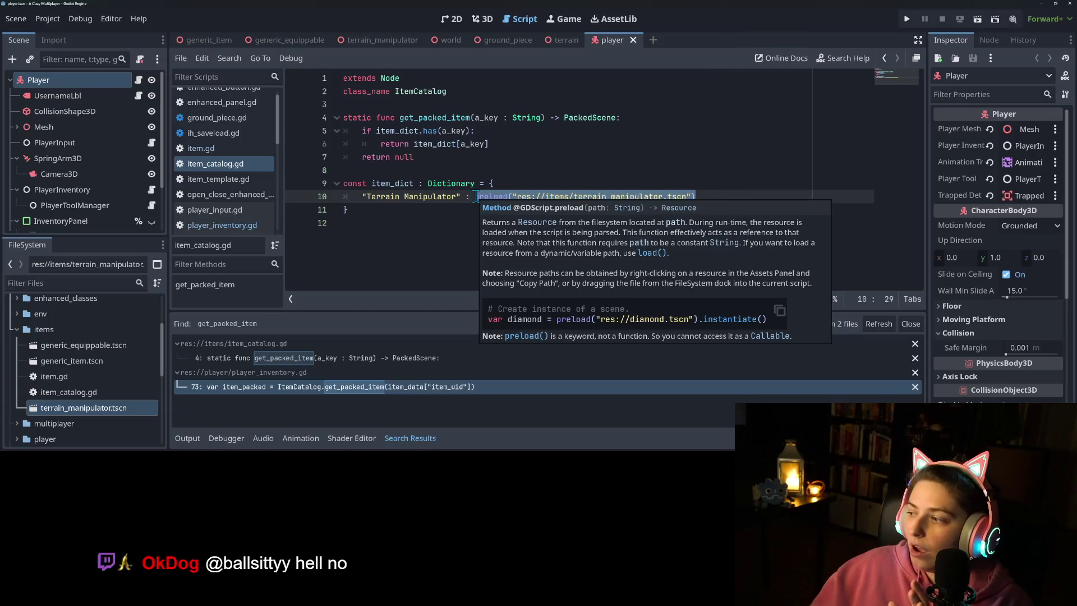
{"action": "left_click", "coordinate": [728, 196]}
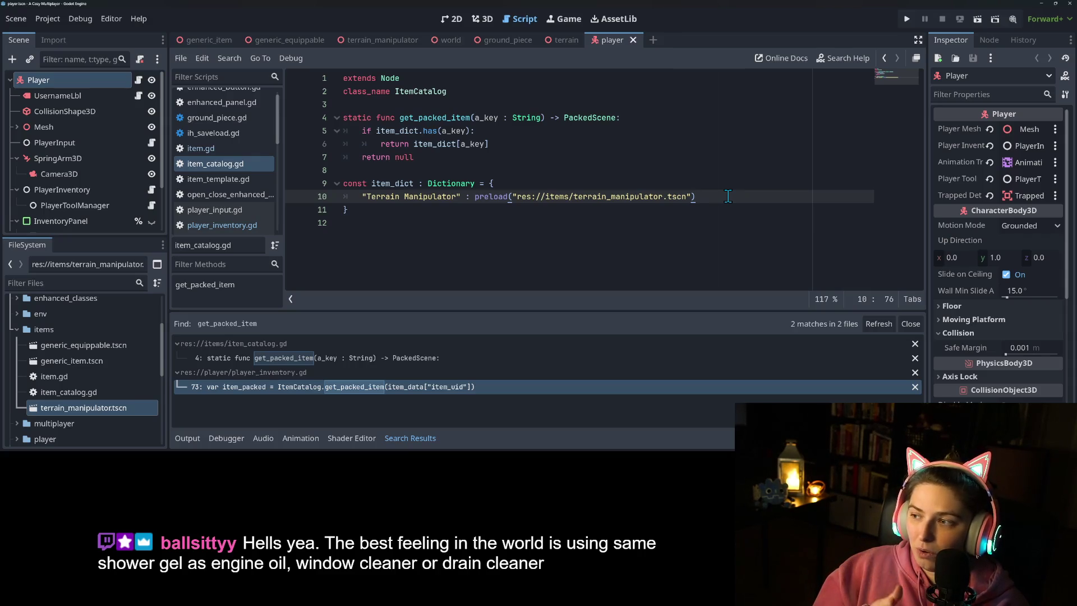
{"action": "left_click", "coordinate": [555, 197], "text": "ctrl"}
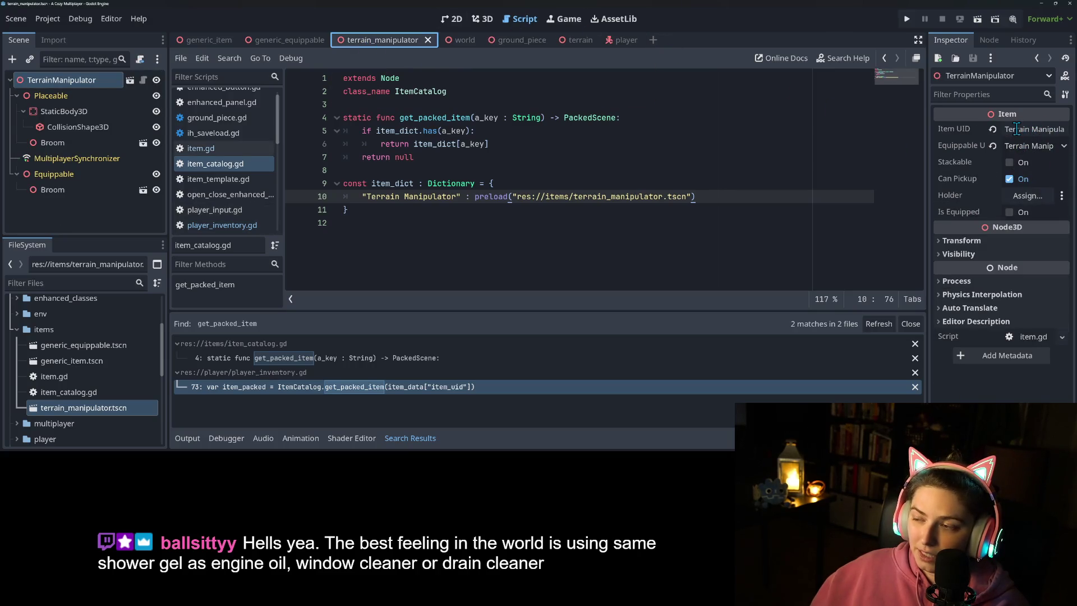
{"action": "left_click", "coordinate": [418, 197]}
{"action": "double_click", "coordinate": [418, 197]}
{"action": "mouse_move", "coordinate": [460, 196]}
{"action": "left_mouse_down"}
{"action": "mouse_move", "coordinate": [360, 196]}
{"action": "mouse_move", "coordinate": [461, 203]}
{"action": "left_mouse_up"}
{"action": "left_click", "coordinate": [360, 196]}
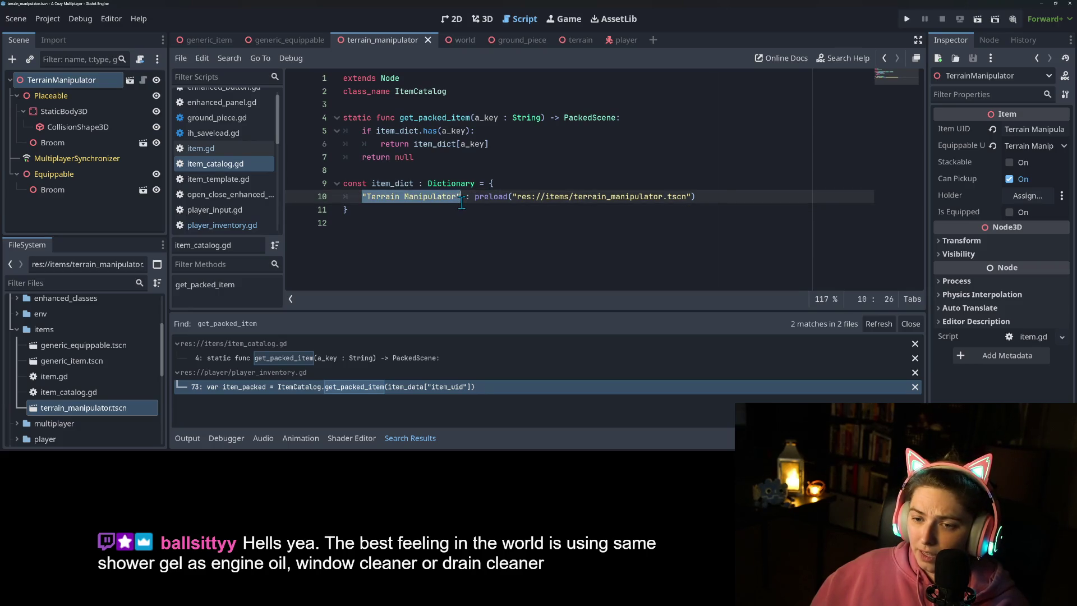
{"action": "left_click", "coordinate": [449, 210]}
{"action": "left_click", "coordinate": [709, 197]}
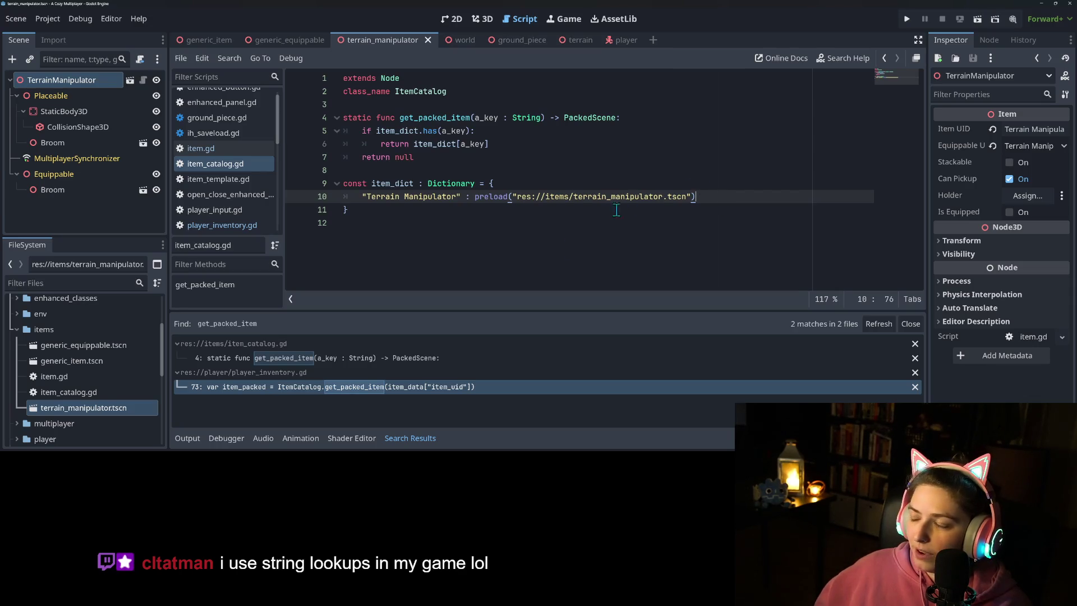
{"action": "left_click", "coordinate": [562, 255]}
{"action": "left_click", "coordinate": [593, 211]}
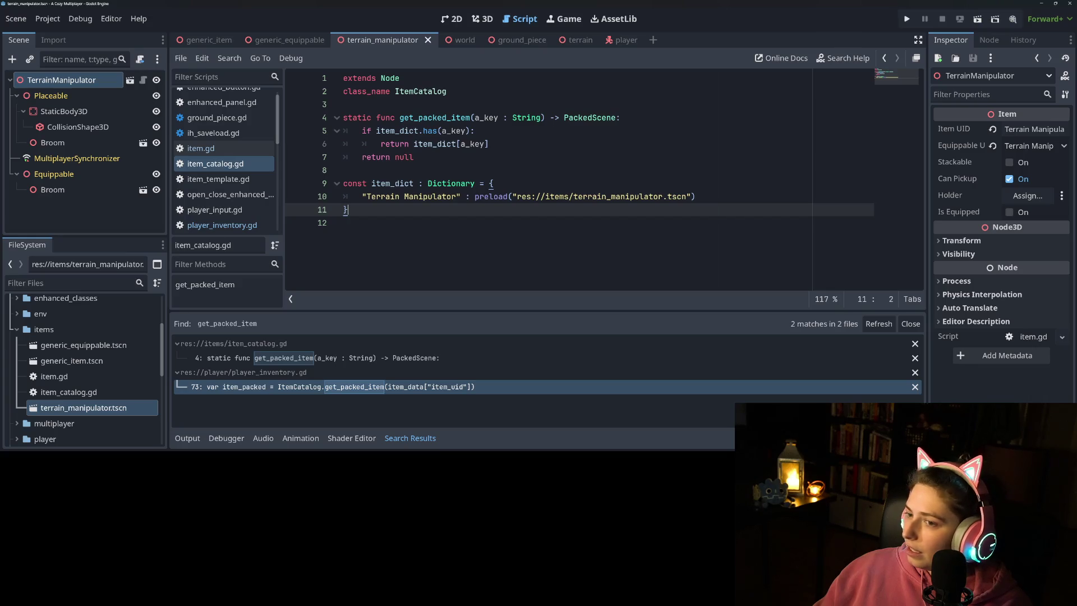
{"action": "left_click", "coordinate": [405, 223]}
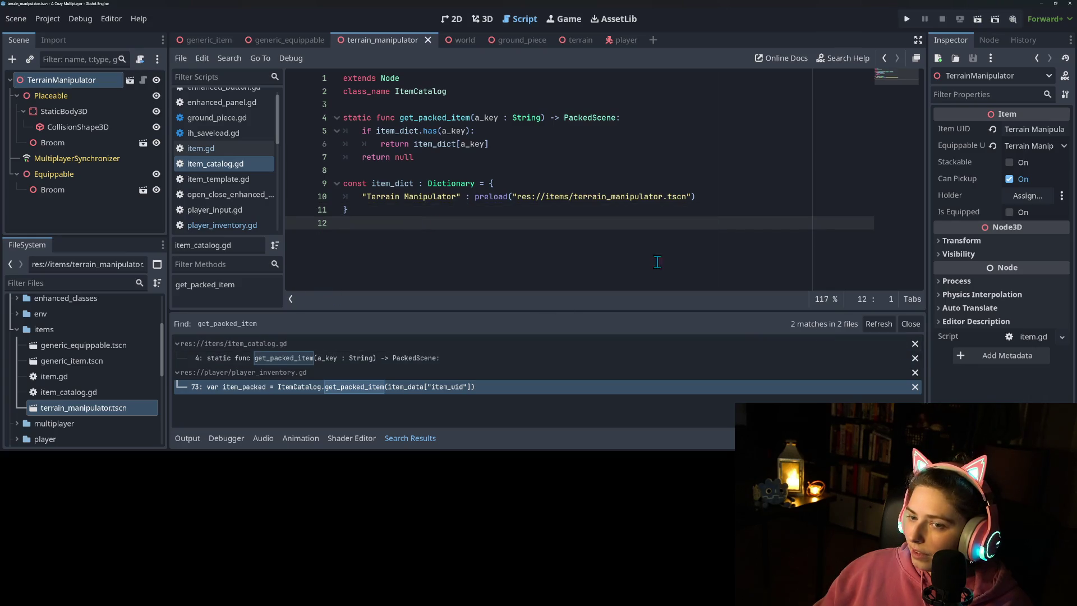
Step: Close the Search Results panel and select item_dict to highlight its uses
{"action": "left_click", "coordinate": [918, 323]}
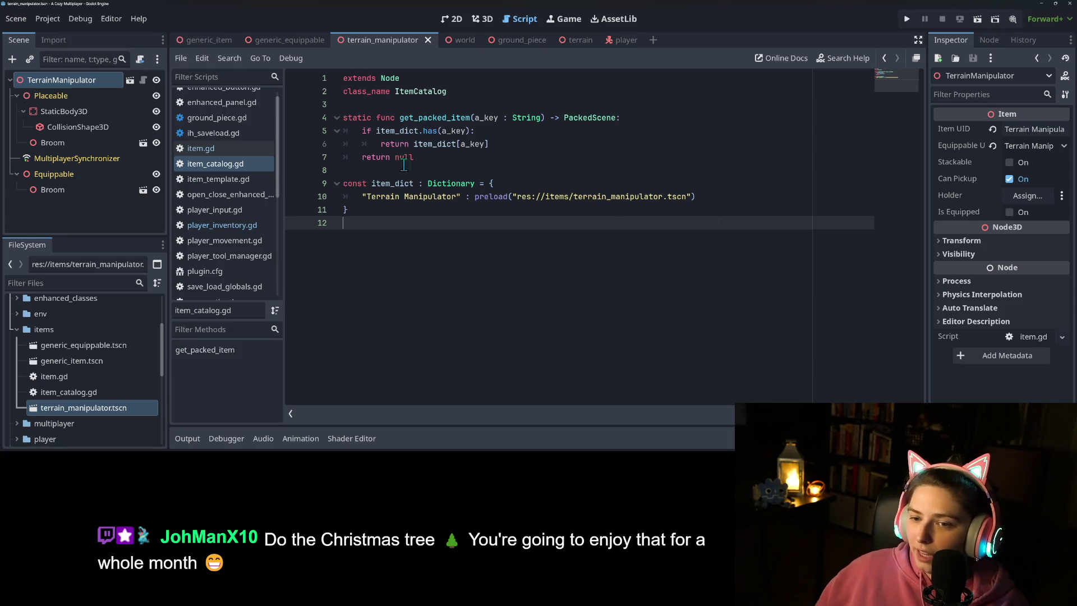
{"action": "double_click", "coordinate": [392, 184]}
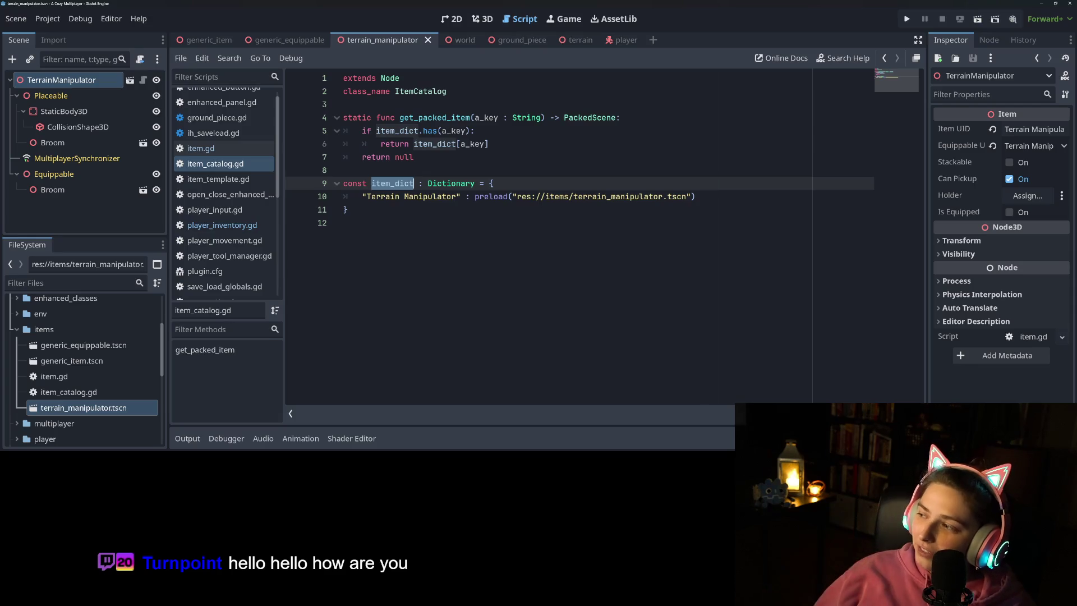
{"action": "left_click", "coordinate": [632, 224]}
{"action": "left_click", "coordinate": [639, 210]}
{"action": "left_click", "coordinate": [686, 221]}
{"action": "left_click", "coordinate": [692, 209]}
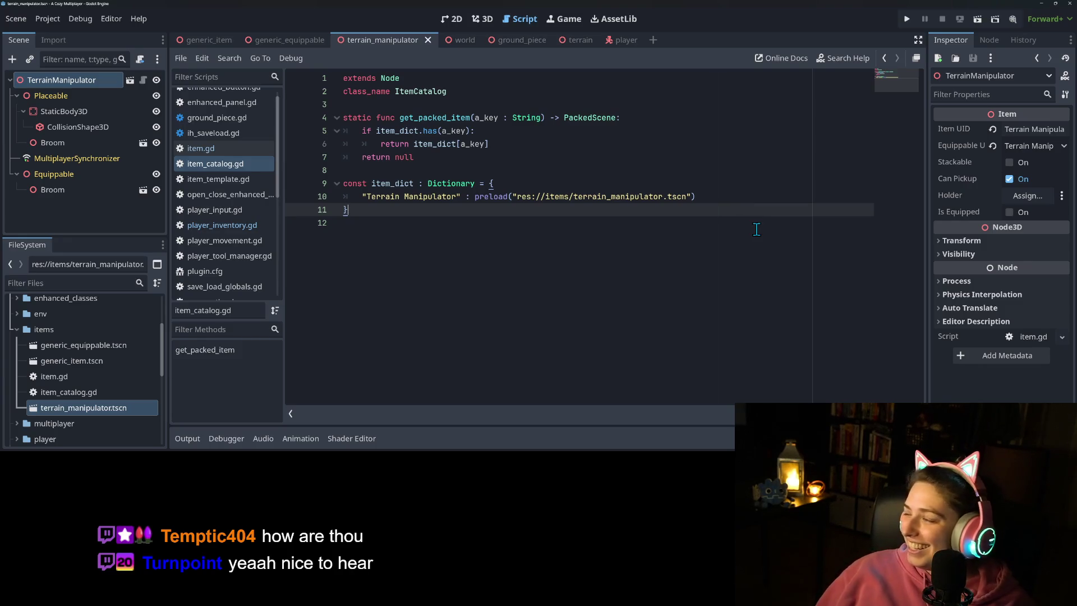
{"action": "left_click", "coordinate": [463, 283]}
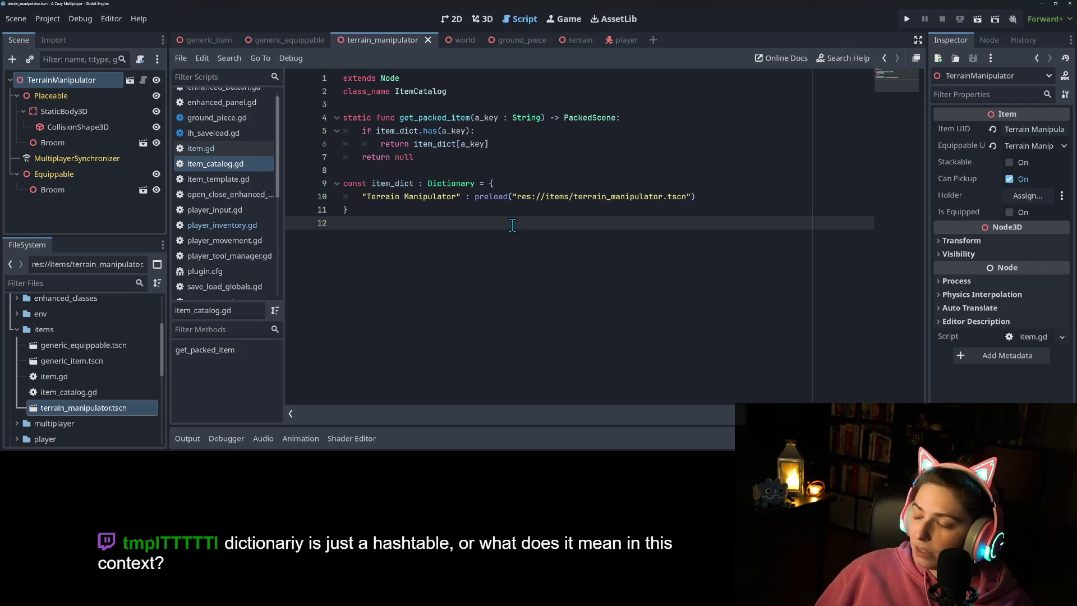
{"action": "left_click", "coordinate": [510, 212]}
{"action": "left_click", "coordinate": [392, 196]}
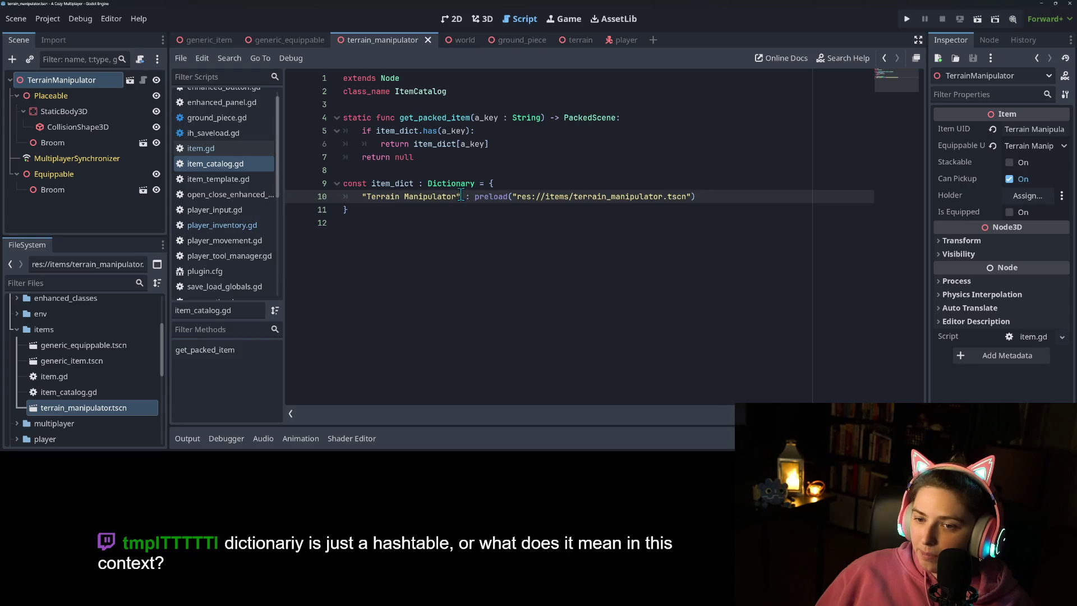
{"action": "left_click_drag", "start_coordinate": [460, 196], "coordinate": [359, 197]}
{"action": "left_click_drag", "start_coordinate": [474, 196], "coordinate": [728, 198]}
{"action": "left_click", "coordinate": [728, 198]}
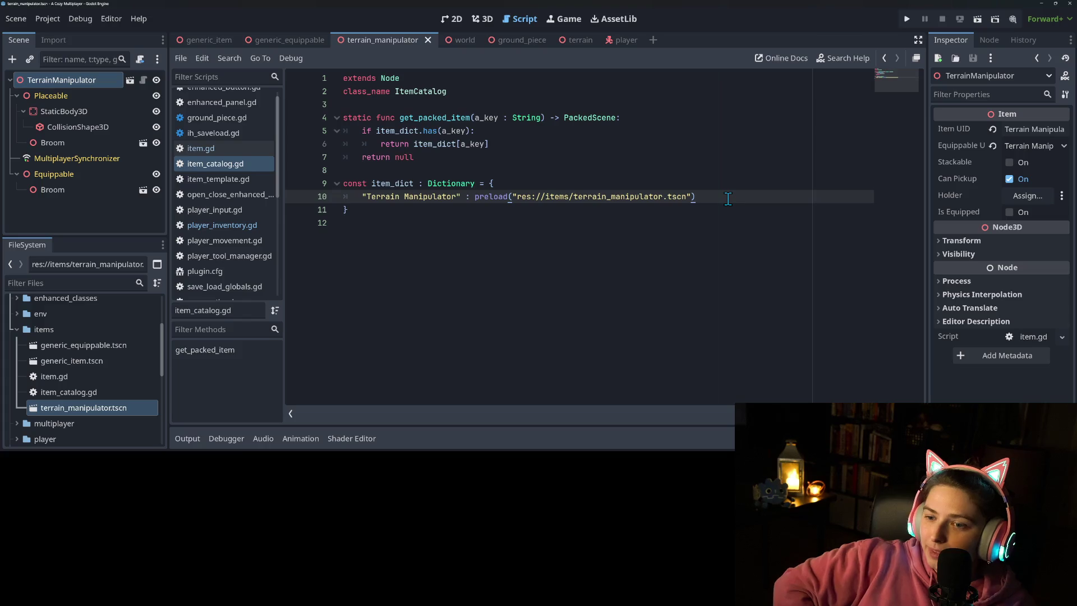
Step: Run the project full-screen and walk the character around with D, A and S
{"action": "left_click", "coordinate": [909, 19]}
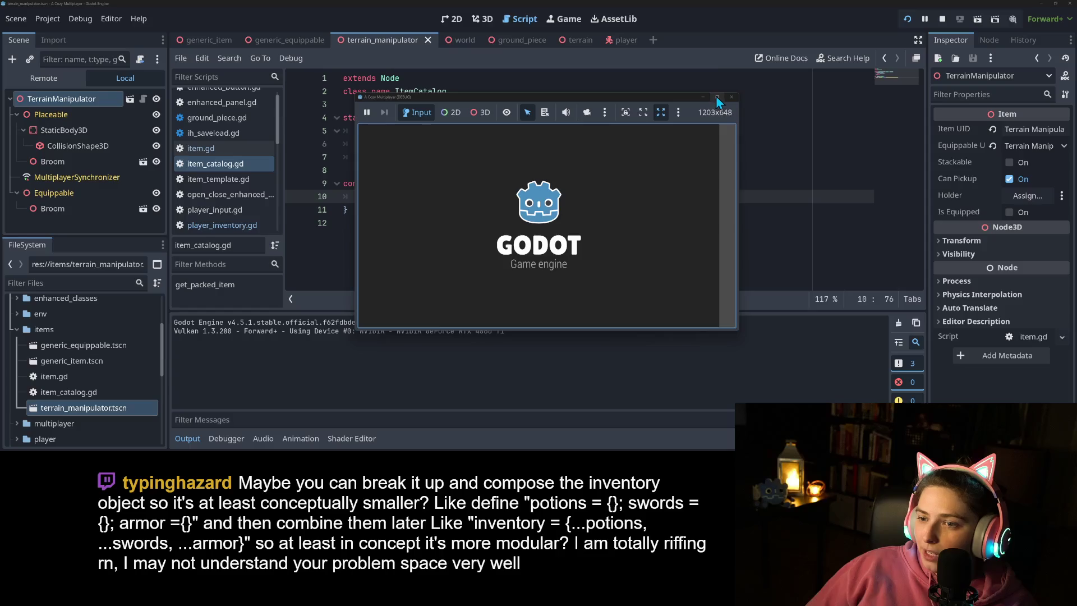
{"action": "left_click", "coordinate": [718, 97]}
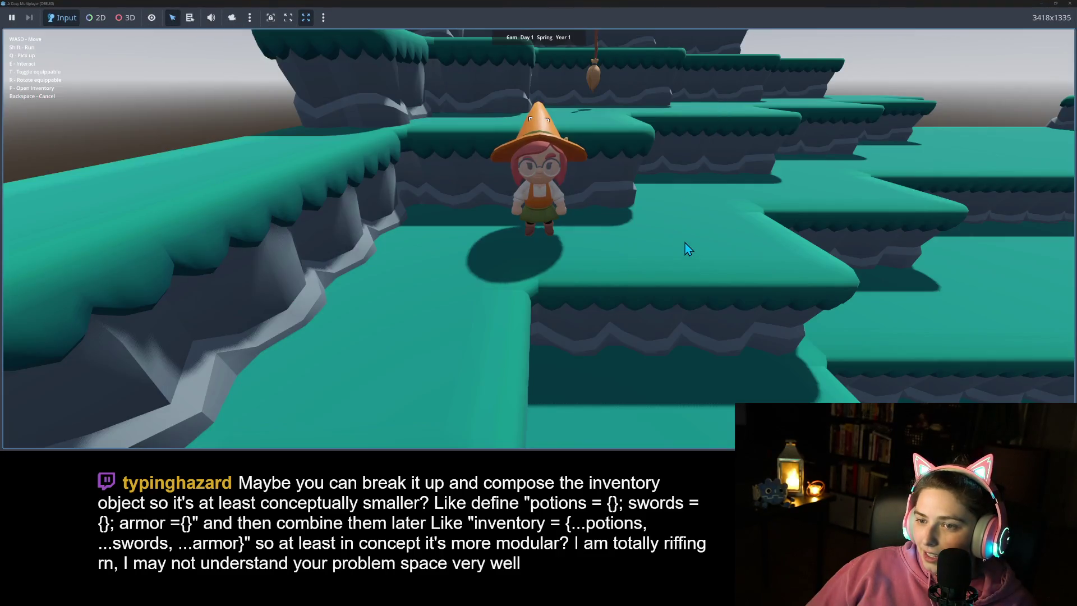
{"action": "key", "text": "d"}
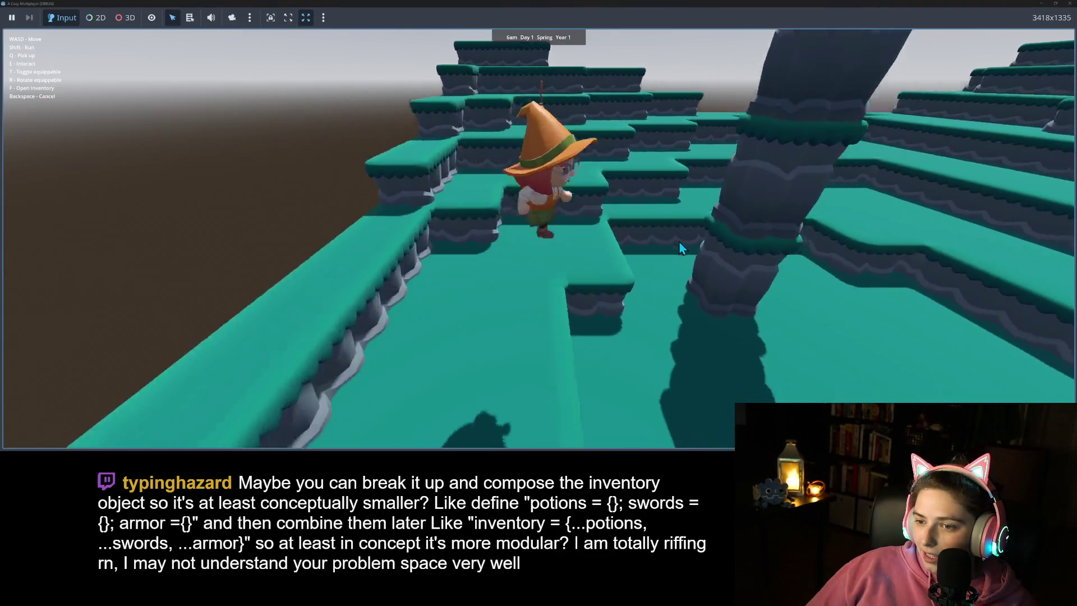
{"action": "key", "text": "a"}
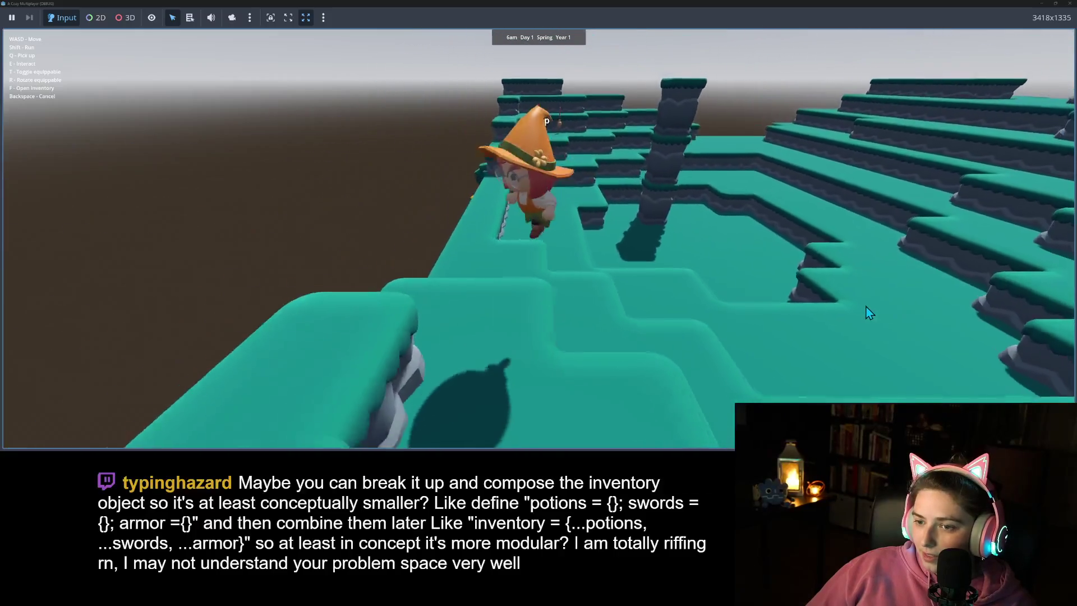
{"action": "key", "text": "s"}
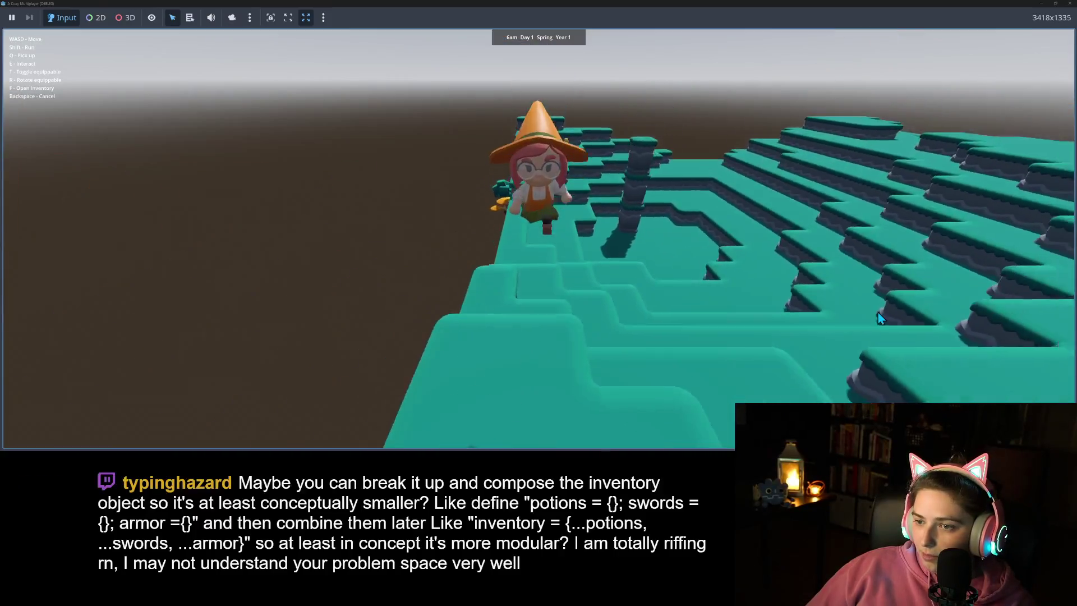
{"action": "key", "text": "s"}
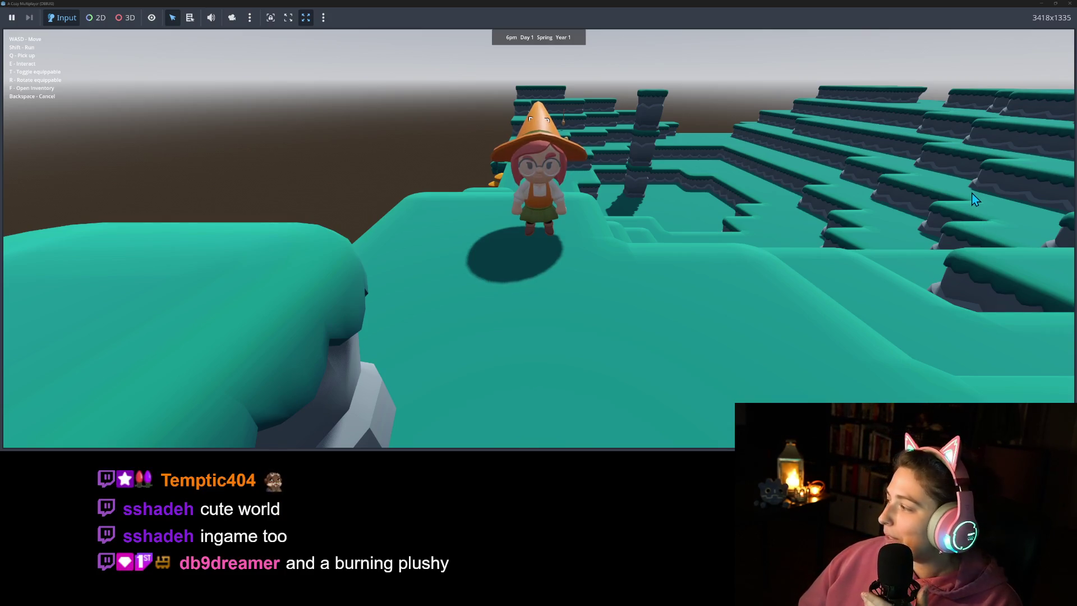
Step: Close the game window to end the debug run
{"action": "left_click", "coordinate": [1067, 4]}
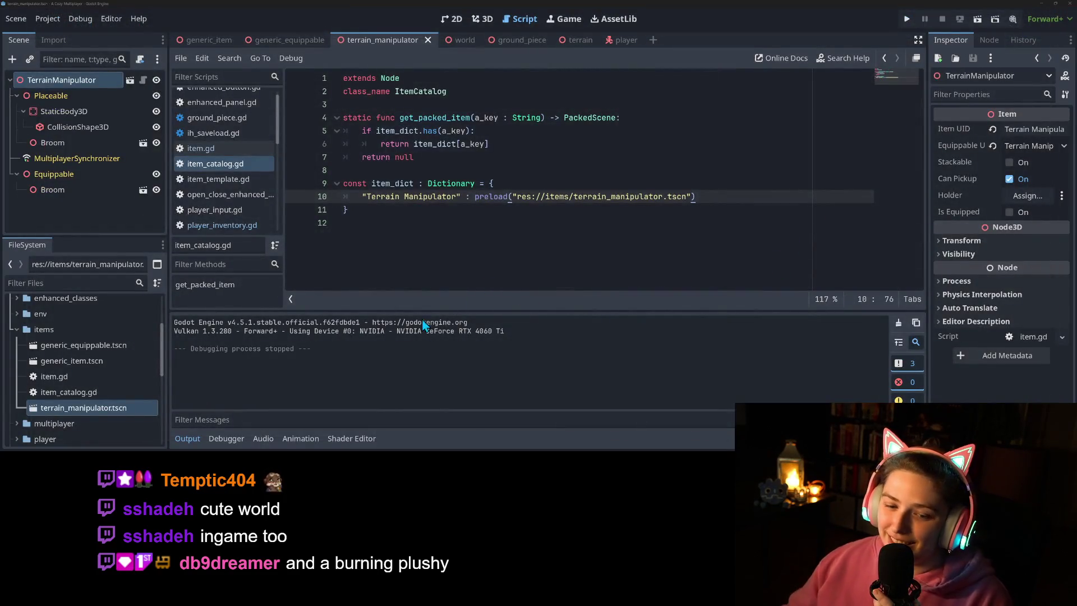
Step: Collapse the Output panel and place the caret on item_catalog.gd's empty last line
{"action": "left_click", "coordinate": [187, 440]}
{"action": "left_click", "coordinate": [501, 250]}
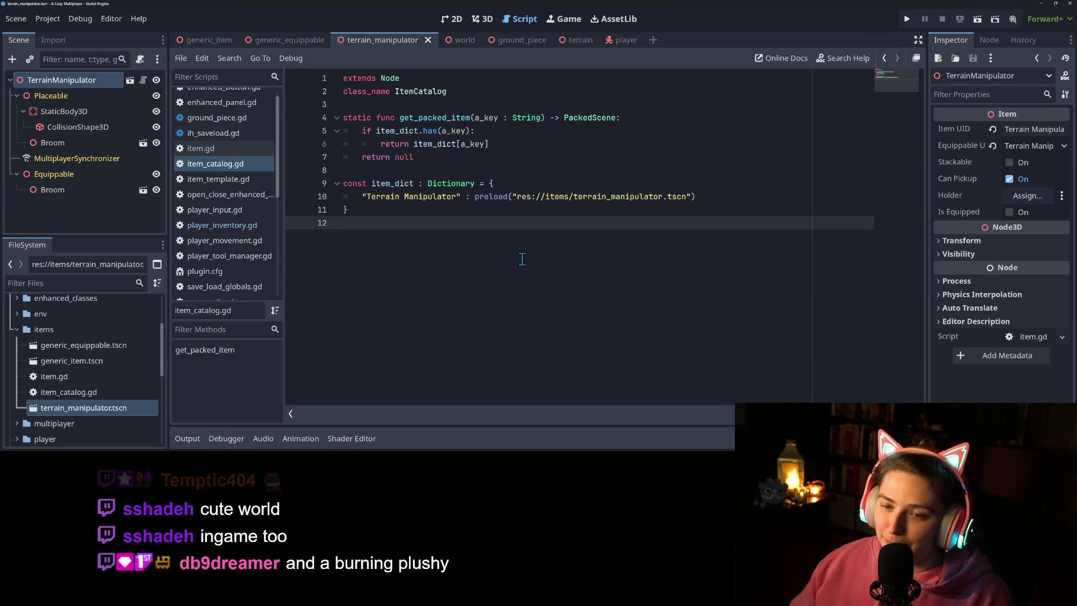
{"action": "scroll", "coordinate": [618, 291], "scroll_direction": "up", "scroll_amount": 2, "text": "ctrl"}
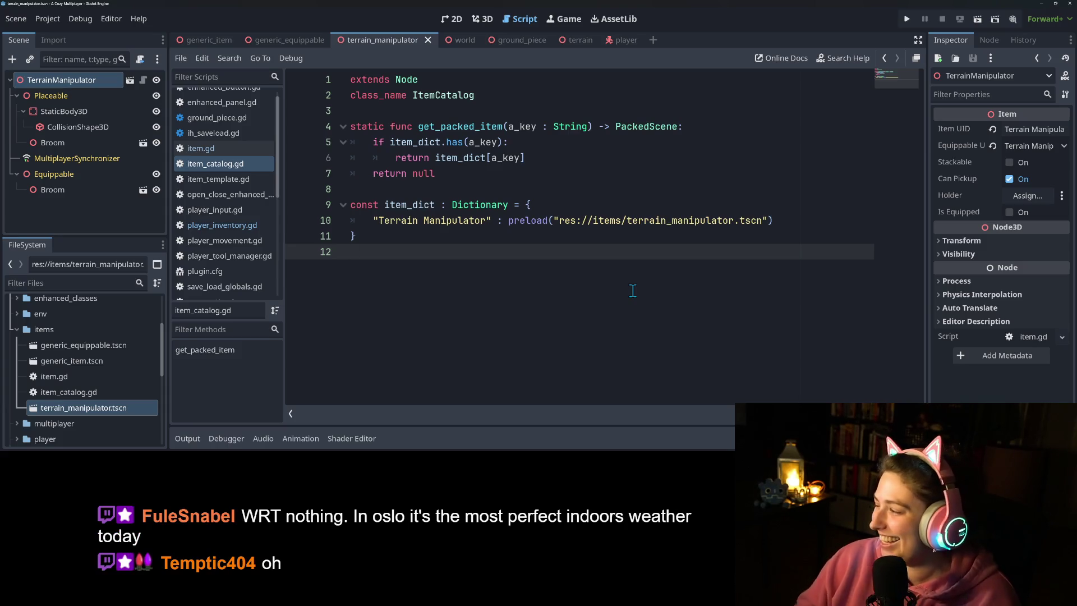
{"action": "left_click", "coordinate": [582, 223]}
{"action": "left_click", "coordinate": [567, 247]}
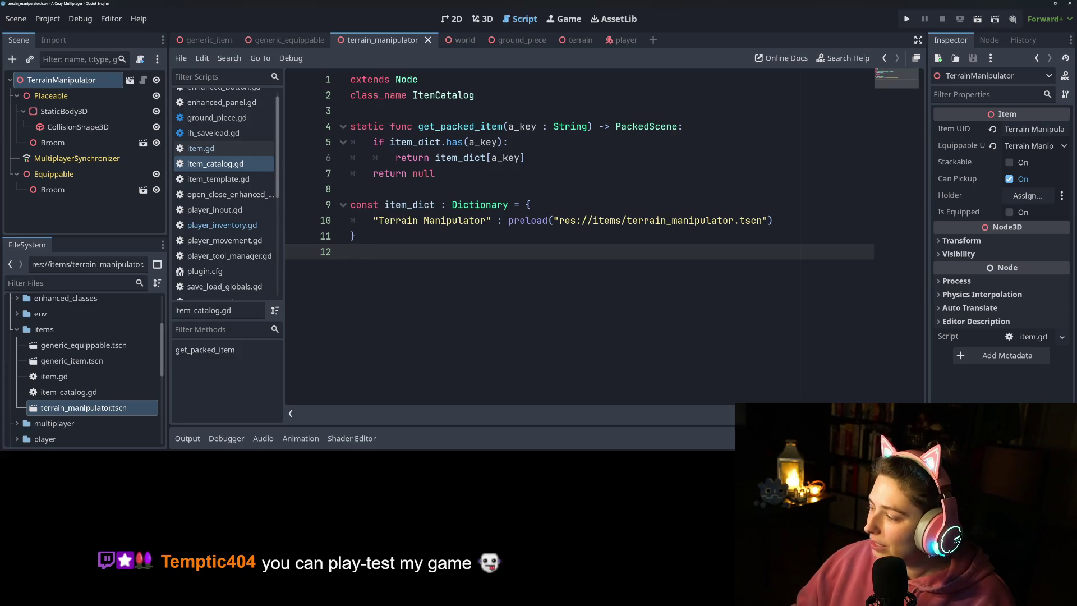
Step: In GitHub Desktop, review the player.tscn changes
{"action": "key", "text": "alt+Tab"}
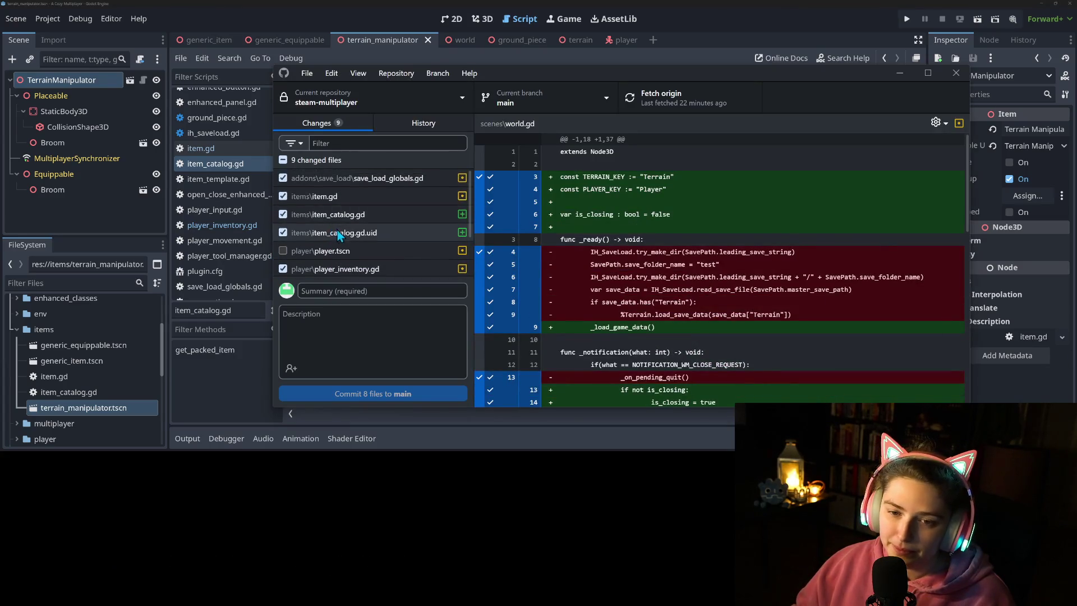
{"action": "scroll", "coordinate": [340, 235], "scroll_direction": "down", "scroll_amount": 2}
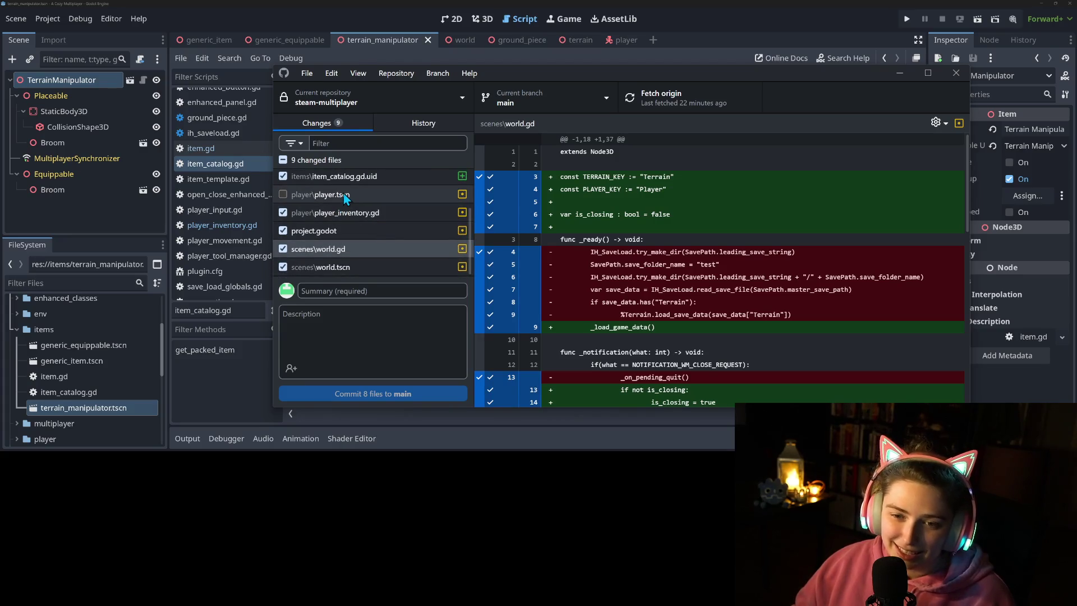
{"action": "left_click", "coordinate": [343, 194]}
{"action": "scroll", "coordinate": [561, 252], "scroll_direction": "down", "scroll_amount": 10}
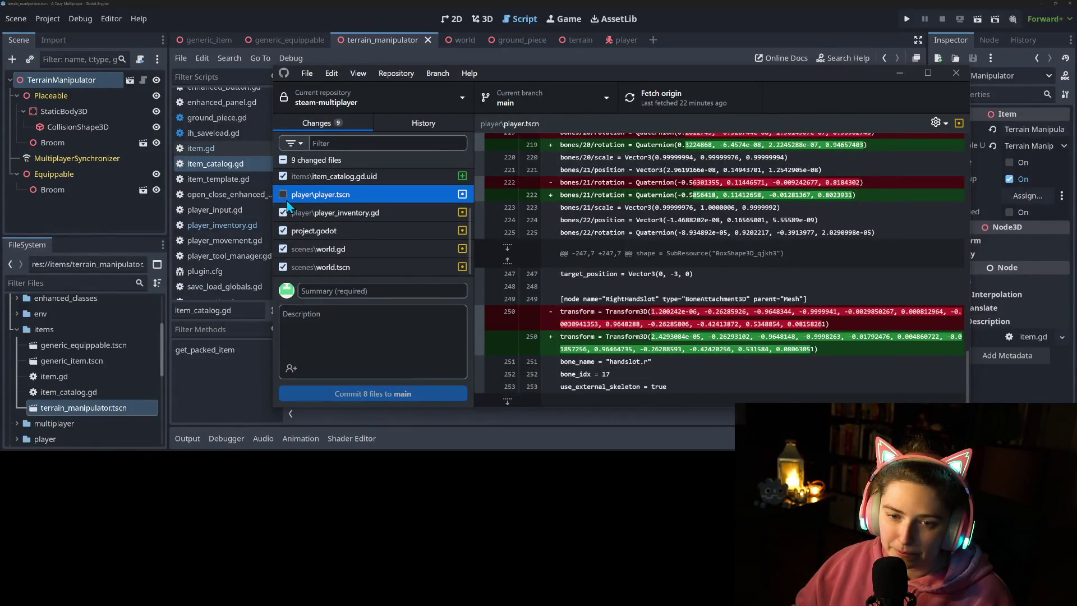
{"action": "scroll", "coordinate": [298, 217], "scroll_direction": "up", "scroll_amount": 3}
{"action": "scroll", "coordinate": [308, 234], "scroll_direction": "down", "scroll_amount": 2}
{"action": "scroll", "coordinate": [309, 234], "scroll_direction": "down", "scroll_amount": 1}
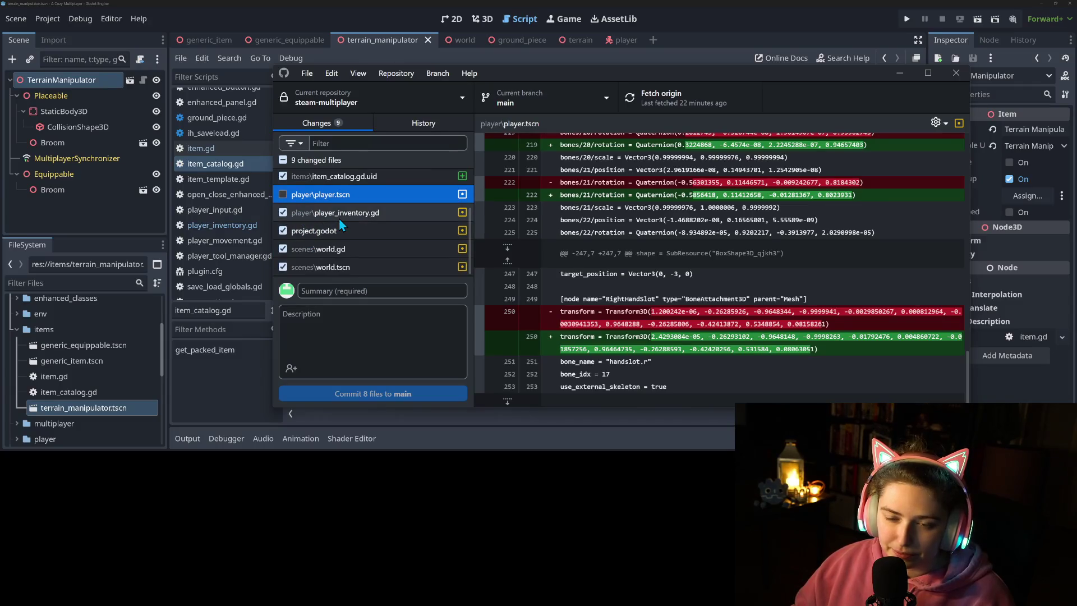
Step: Review the player_inventory.gd and world.tscn diffs, then exclude world.tscn from the commit
{"action": "left_click", "coordinate": [341, 218]}
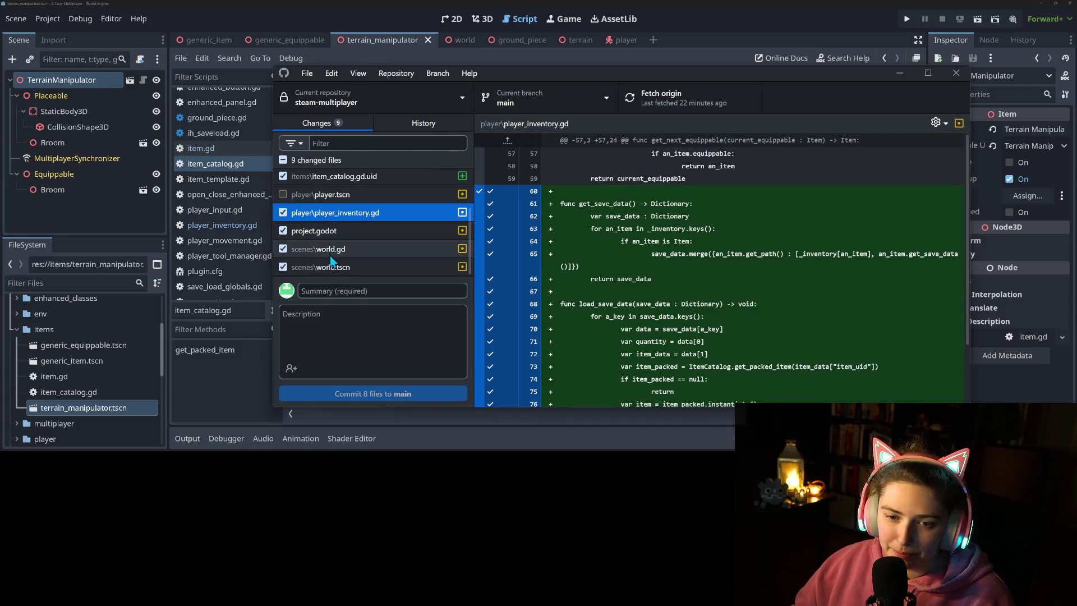
{"action": "scroll", "coordinate": [337, 267], "scroll_direction": "up", "scroll_amount": 2}
{"action": "scroll", "coordinate": [338, 270], "scroll_direction": "down", "scroll_amount": 2}
{"action": "left_click", "coordinate": [339, 267]}
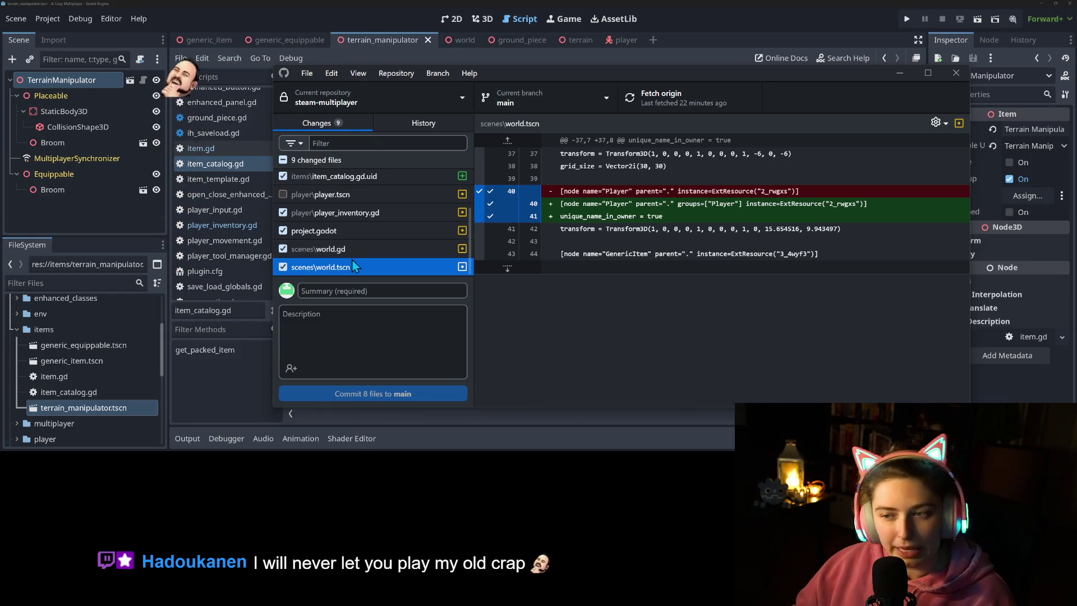
{"action": "left_click", "coordinate": [286, 268]}
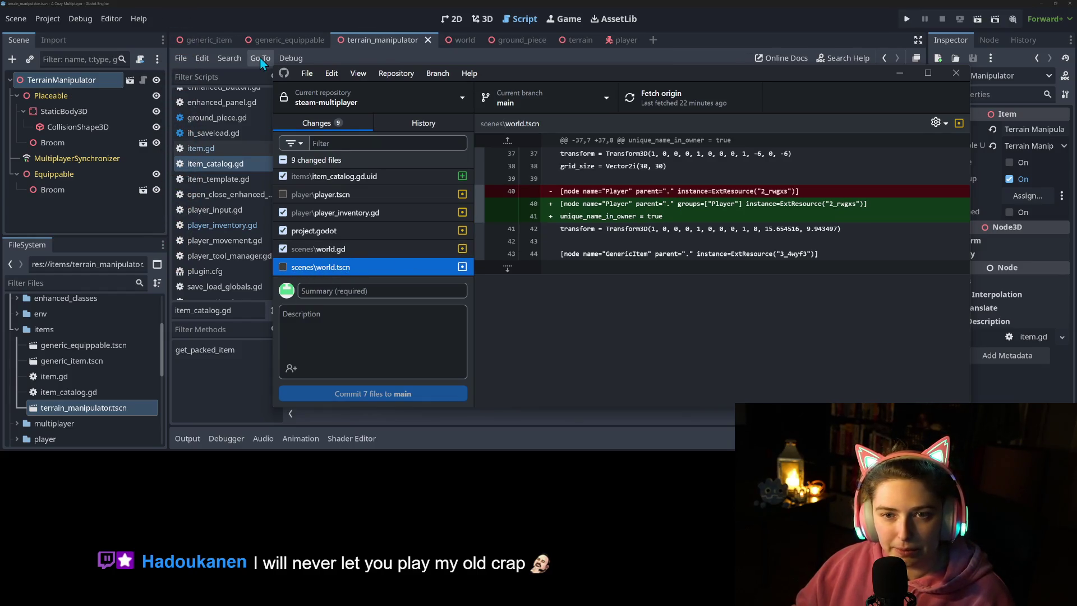
{"action": "left_click", "coordinate": [346, 17]}
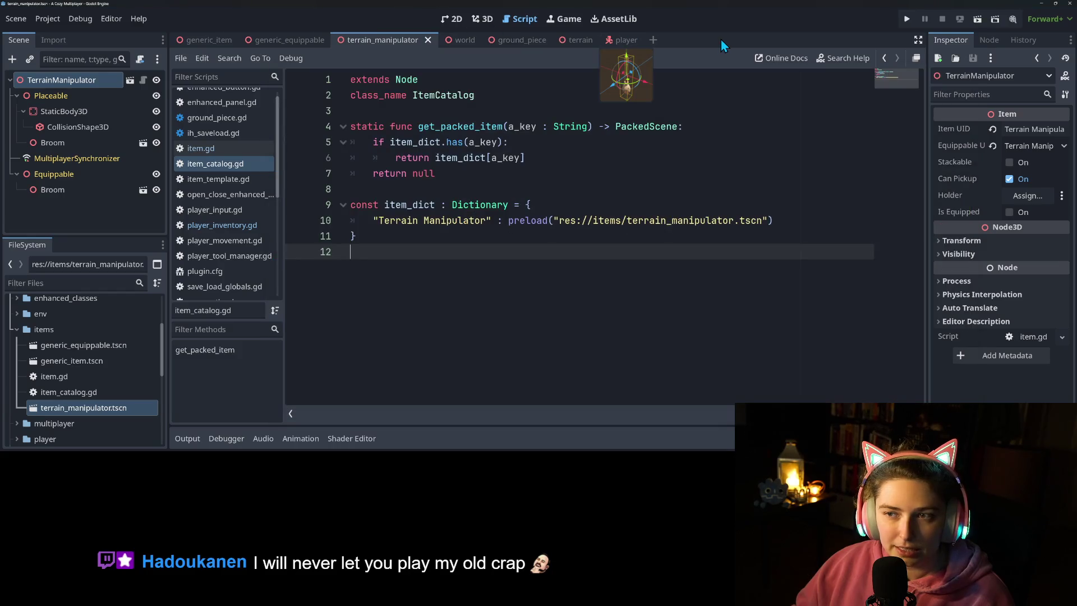
Step: Add the player scene's root Player node to the global Player group via Node > Groups
{"action": "left_click", "coordinate": [628, 40]}
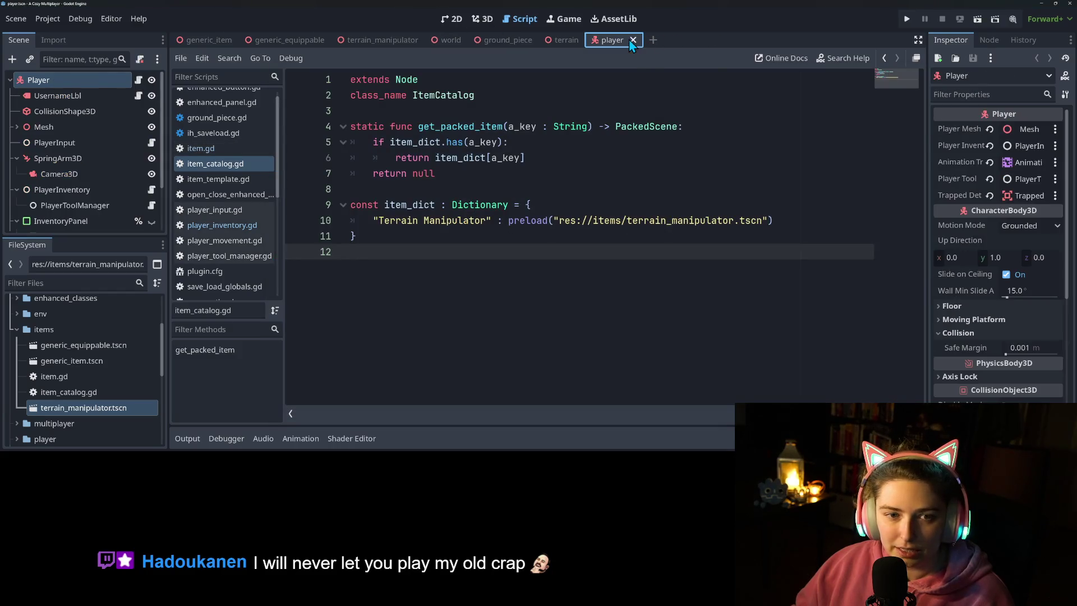
{"action": "left_click", "coordinate": [991, 40]}
{"action": "left_click", "coordinate": [951, 130]}
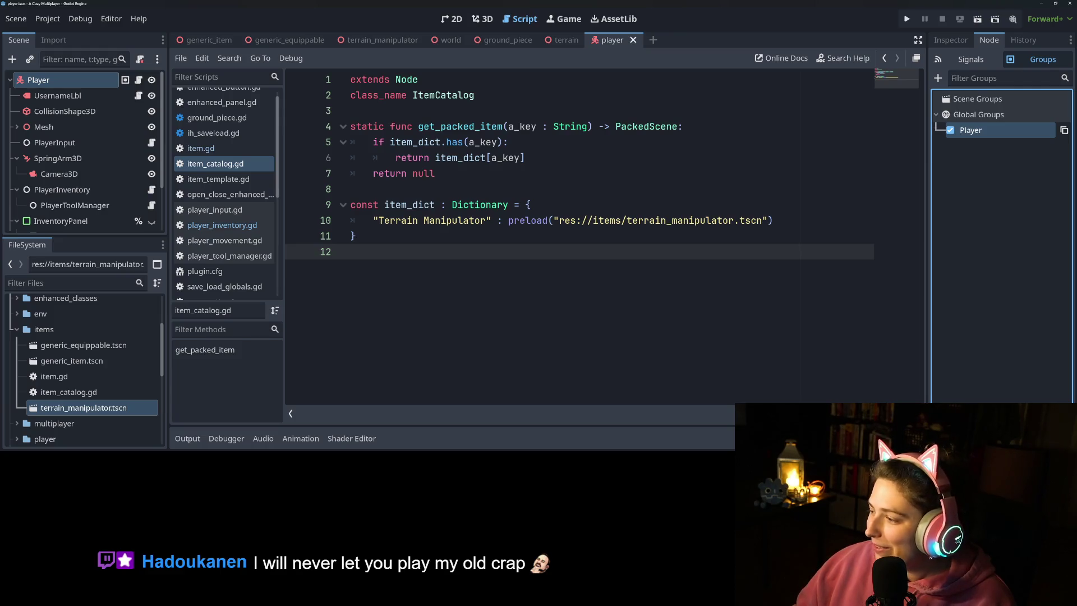
{"action": "key", "text": "alt+Tab"}
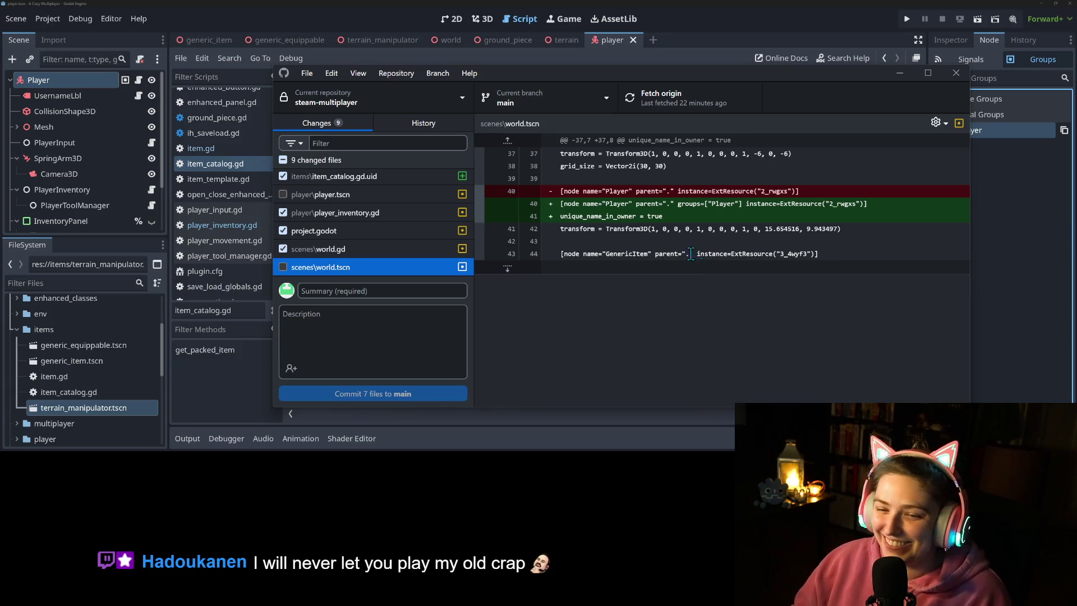
Step: Include player.tscn's line 135 group change and the world.tscn Player change
{"action": "left_click", "coordinate": [316, 181]}
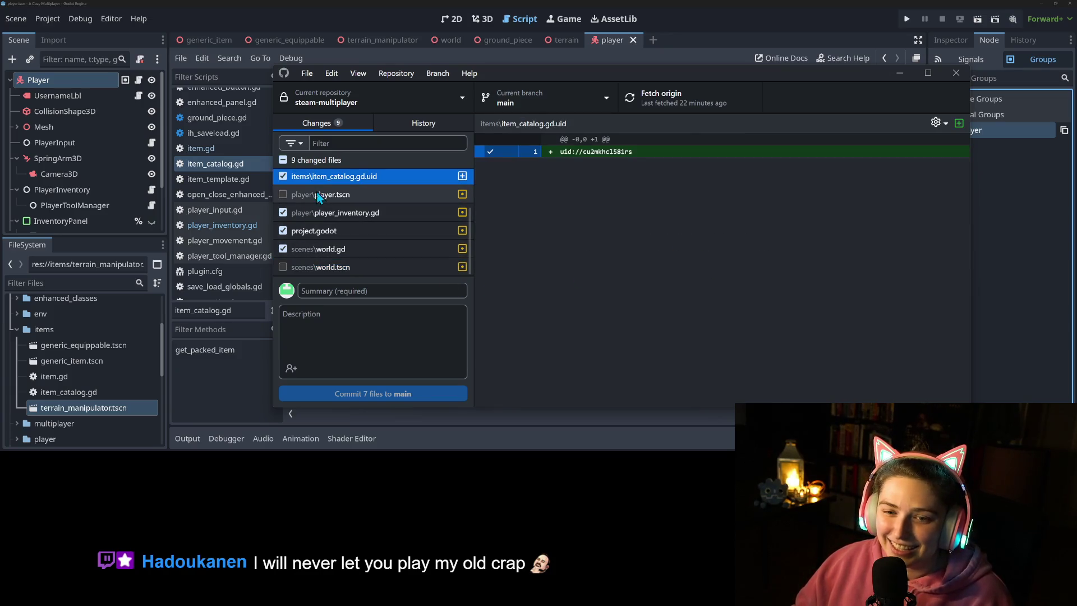
{"action": "left_click", "coordinate": [318, 194]}
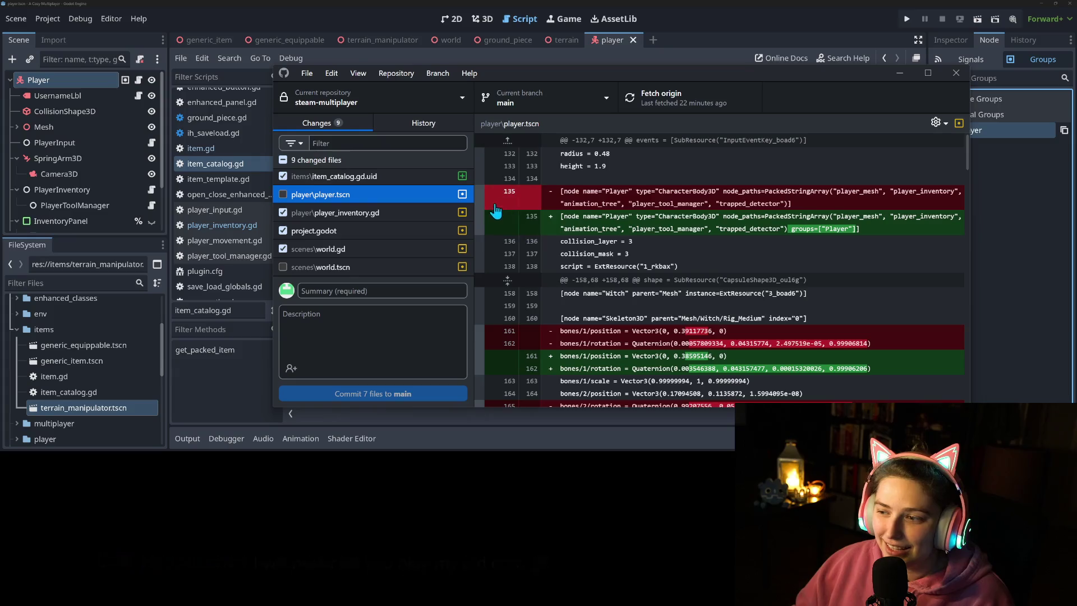
{"action": "left_click", "coordinate": [482, 222]}
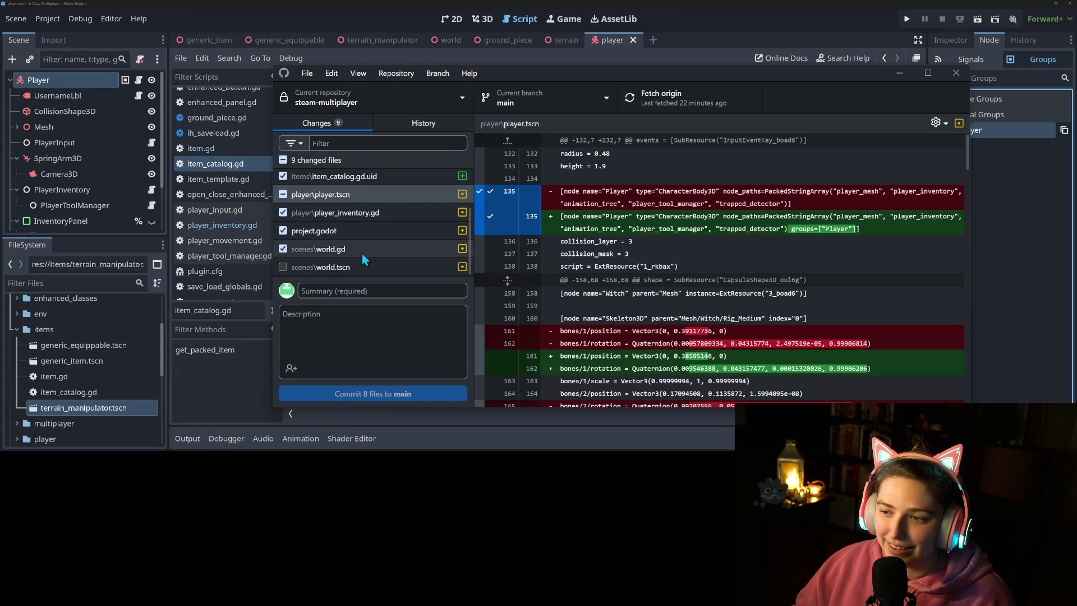
{"action": "left_click", "coordinate": [352, 272]}
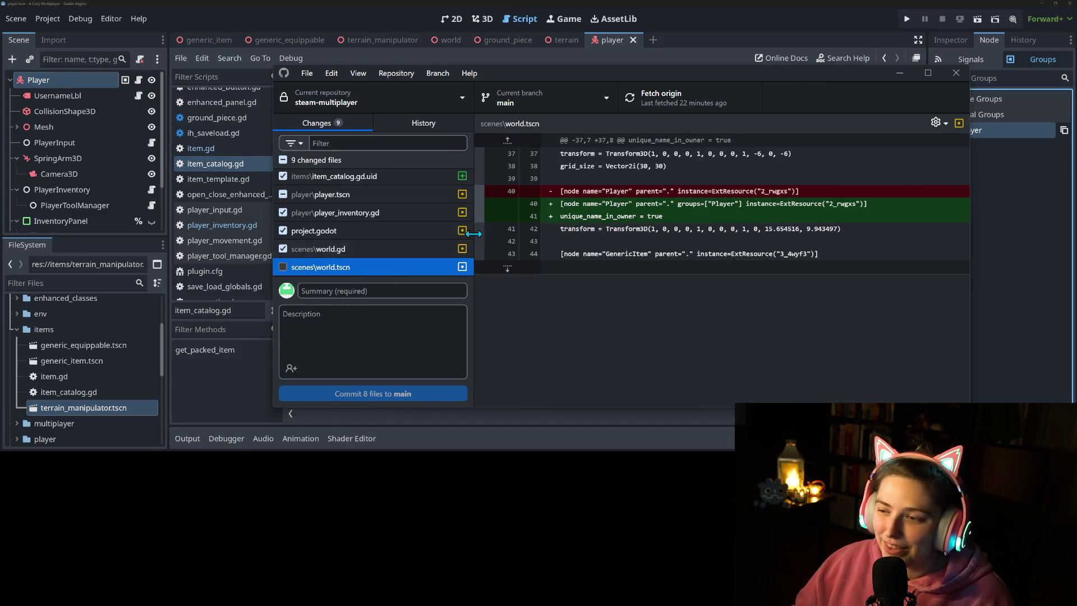
{"action": "left_click", "coordinate": [617, 220]}
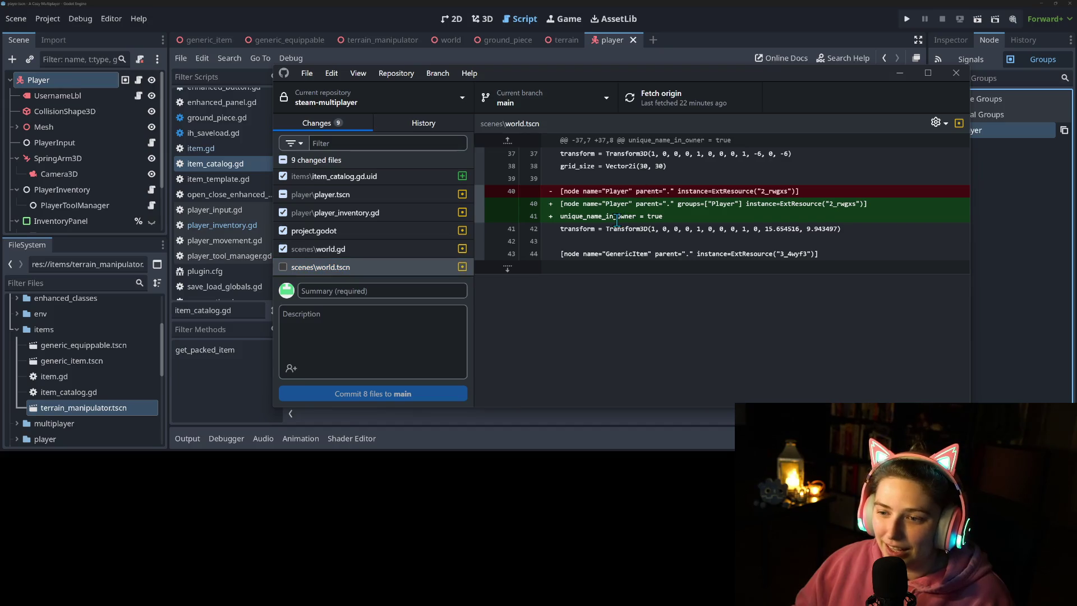
{"action": "left_click", "coordinate": [478, 223]}
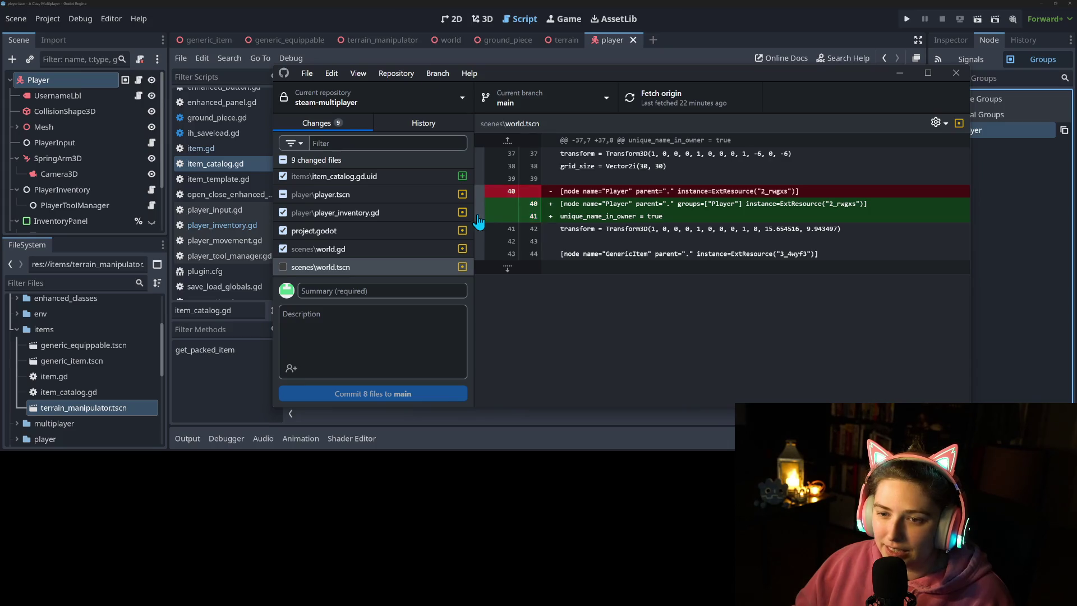
Step: Toggle the world.tscn hunk off, then re-check world.tscn so all 9 files are included
{"action": "left_click", "coordinate": [610, 58]}
{"action": "key", "text": "alt+Tab"}
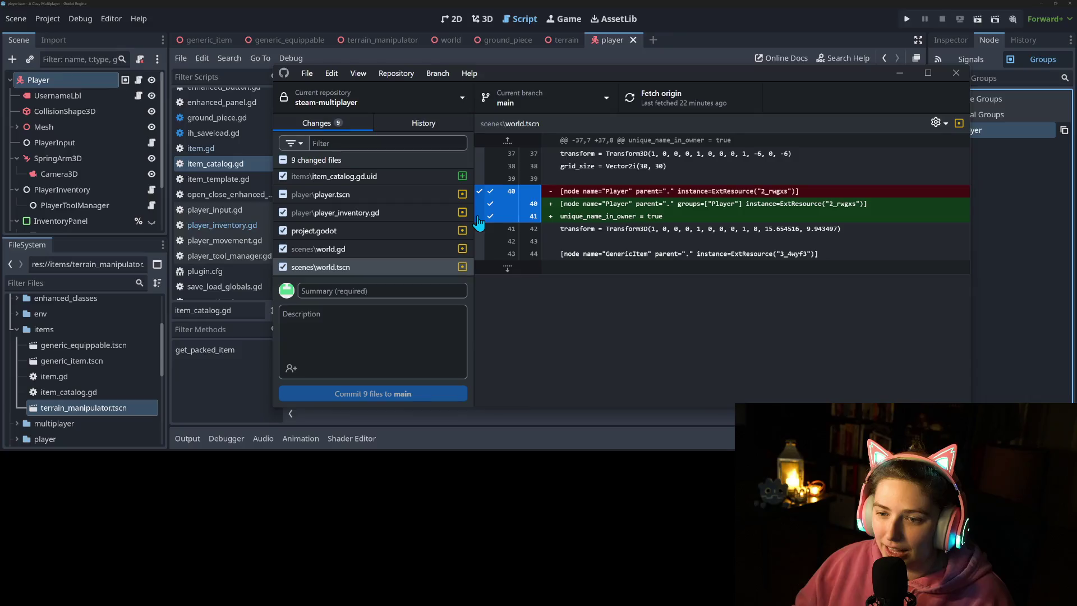
{"action": "left_click", "coordinate": [479, 222]}
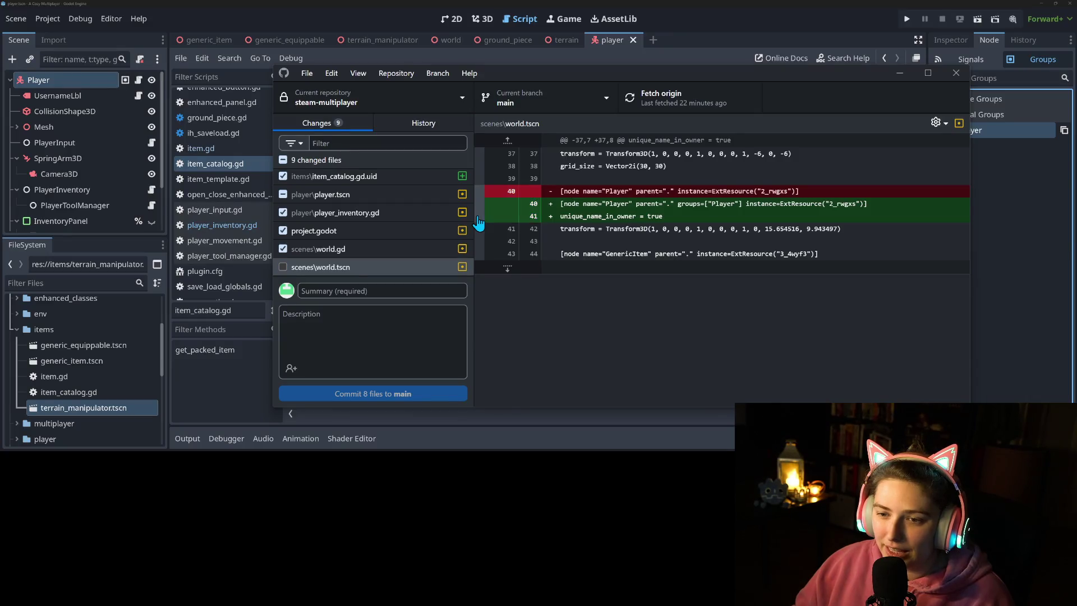
{"action": "left_click", "coordinate": [605, 49]}
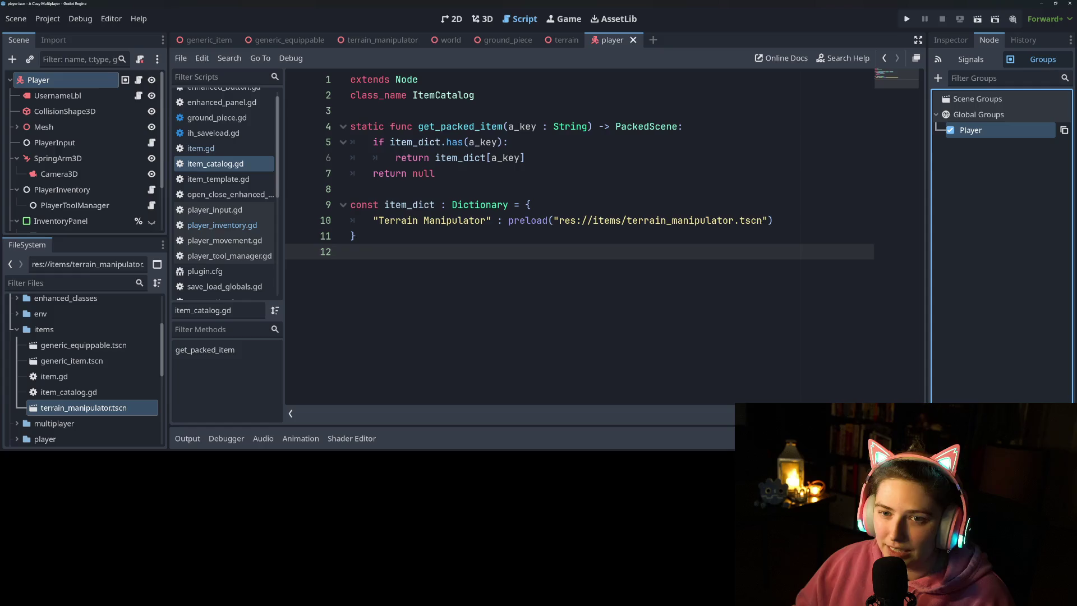
{"action": "key", "text": "alt+Tab"}
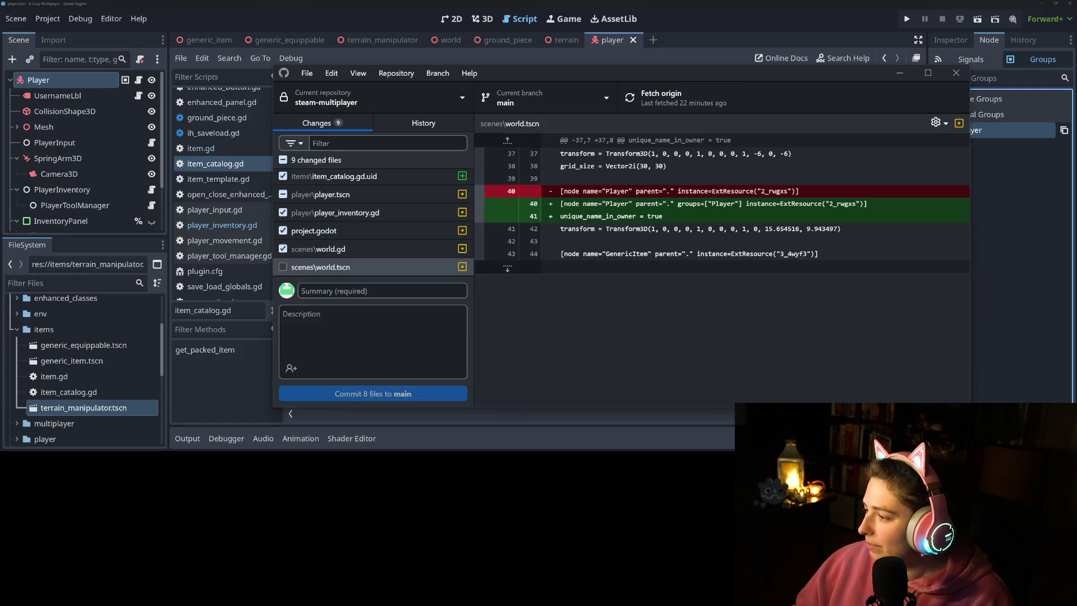
{"action": "left_click", "coordinate": [281, 267]}
{"action": "scroll", "coordinate": [372, 241], "scroll_direction": "up", "scroll_amount": 2}
{"action": "scroll", "coordinate": [372, 240], "scroll_direction": "down", "scroll_amount": 2}
{"action": "left_click", "coordinate": [362, 195]}
Step: Write the commit summary 'adds saving and loading from player inventory' plus a short description
{"action": "left_click", "coordinate": [391, 288]}
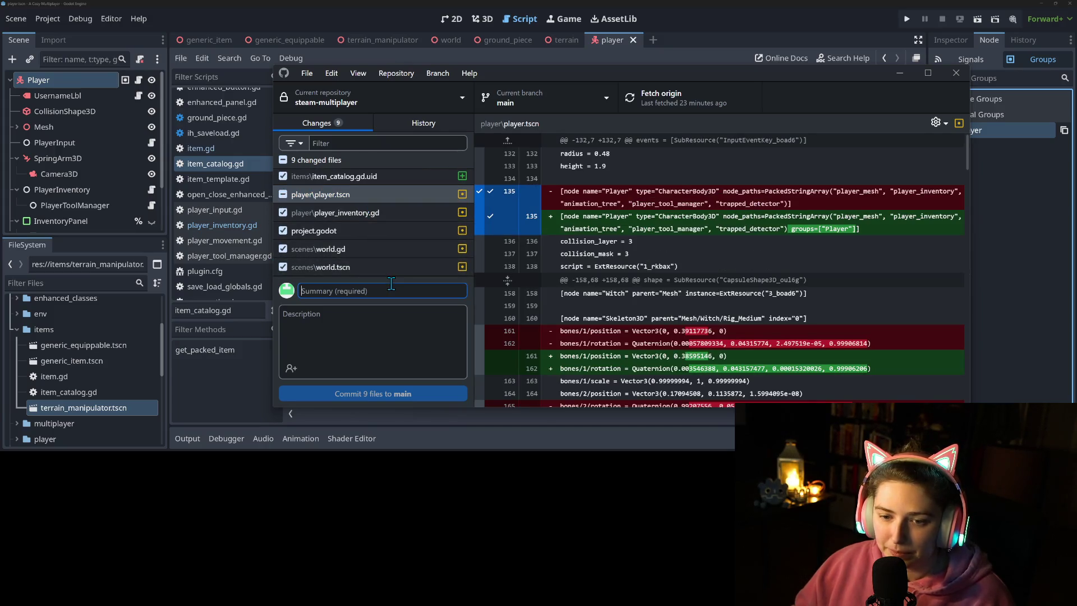
{"action": "type", "text": "adds savinga"}
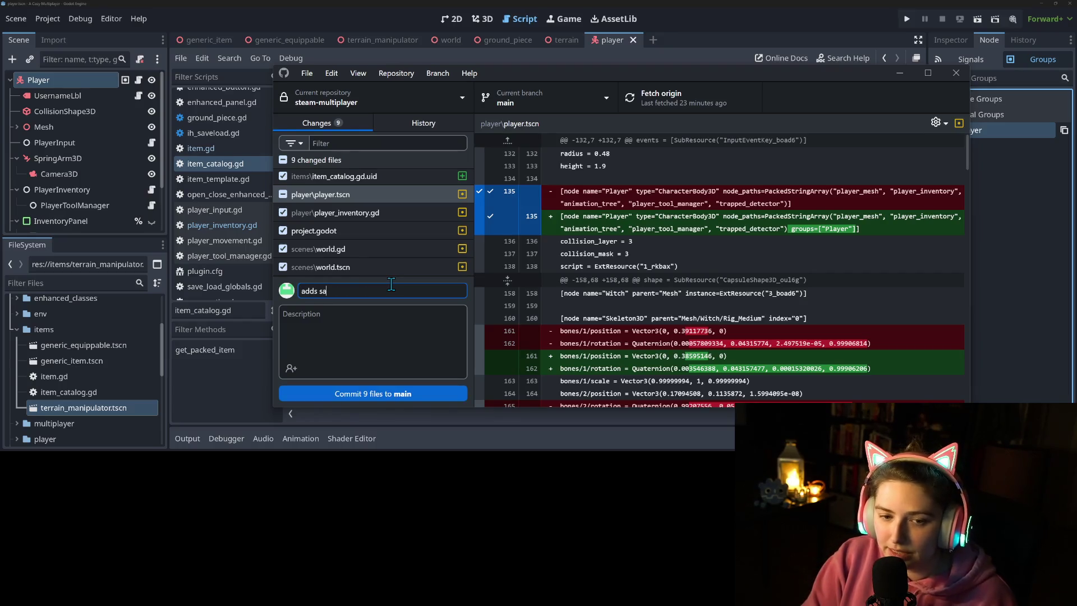
{"action": "key", "text": "BackSpace"}
{"action": "type", "text": "and loading from inventory"}
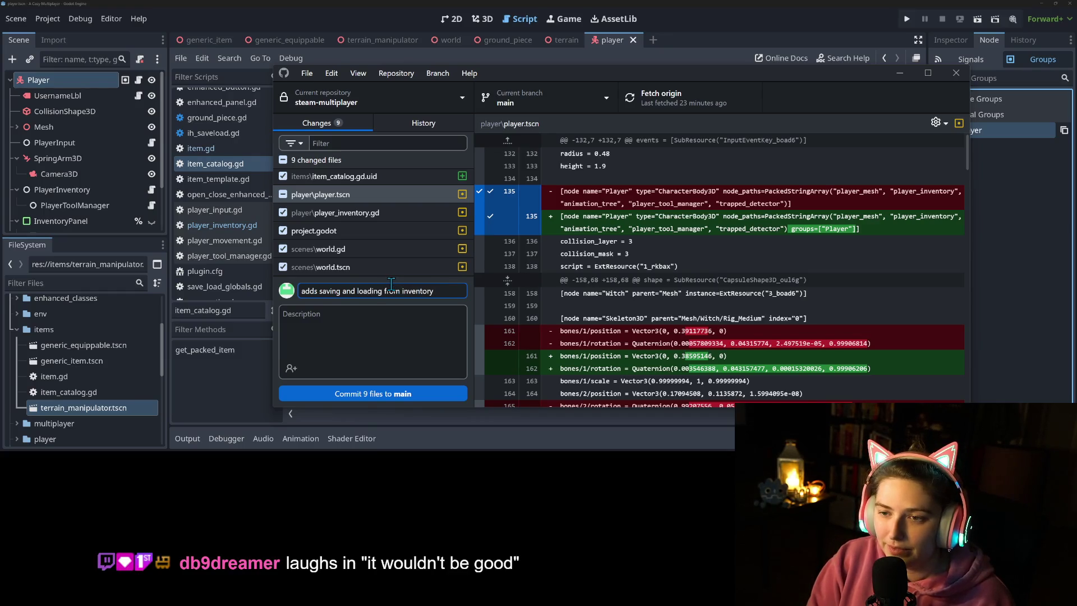
{"action": "key", "text": "Tab"}
{"action": "type", "text": "b"}
{"action": "key", "text": "BackSpace"}
{"action": "key", "text": "BackSpace"}
{"action": "type", "text": "neat!"}
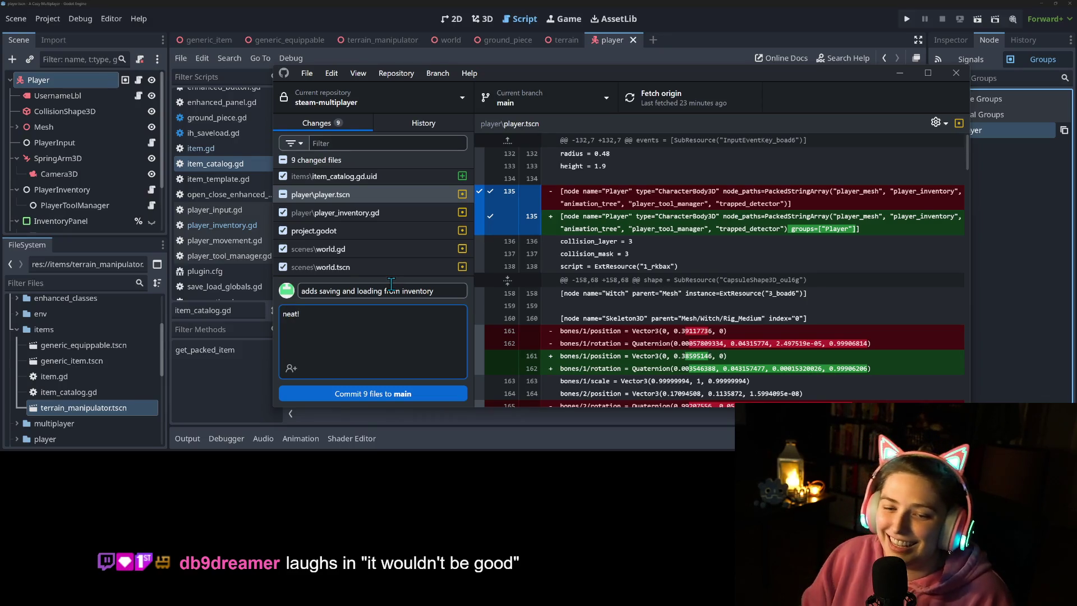
{"action": "left_click", "coordinate": [404, 295]}
{"action": "type", "text": "player"}
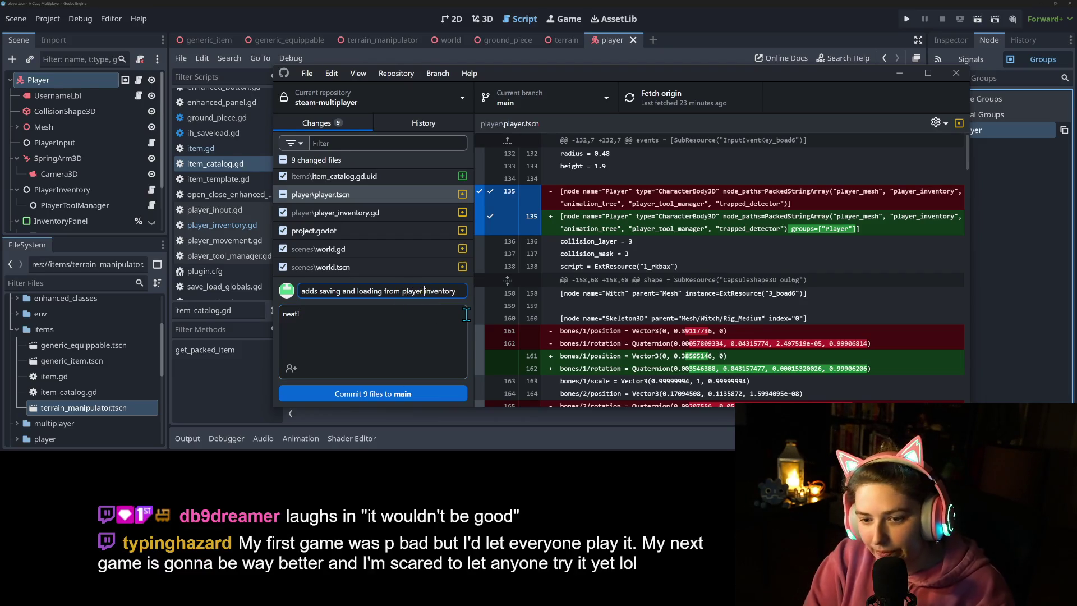
Step: Commit the 9 files to main, push to origin, and hide GitHub Desktop
{"action": "left_click", "coordinate": [434, 395]}
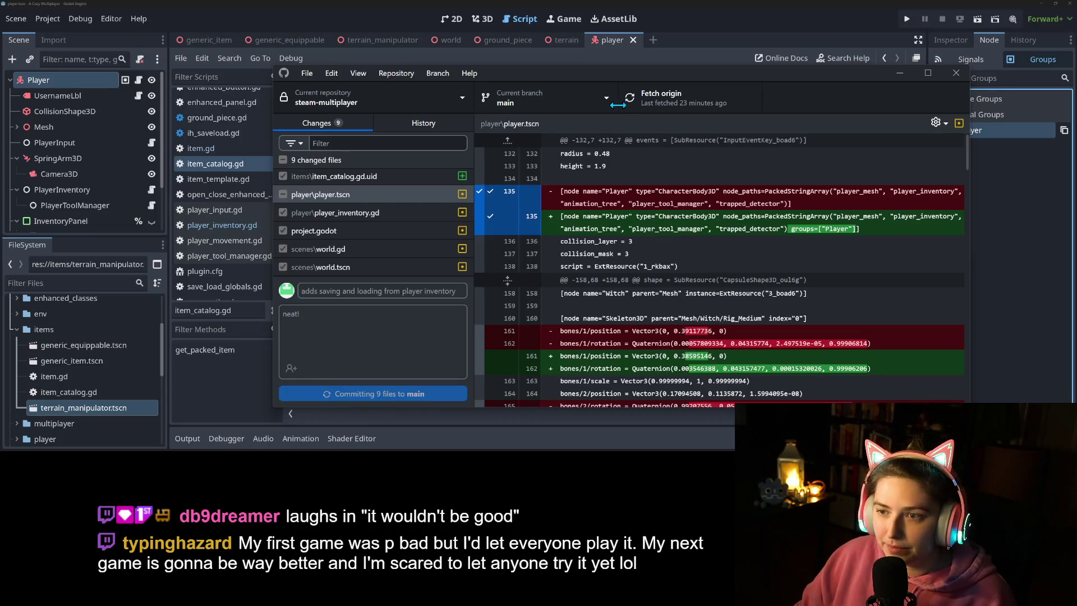
{"action": "left_click", "coordinate": [658, 101]}
{"action": "left_click", "coordinate": [902, 74]}
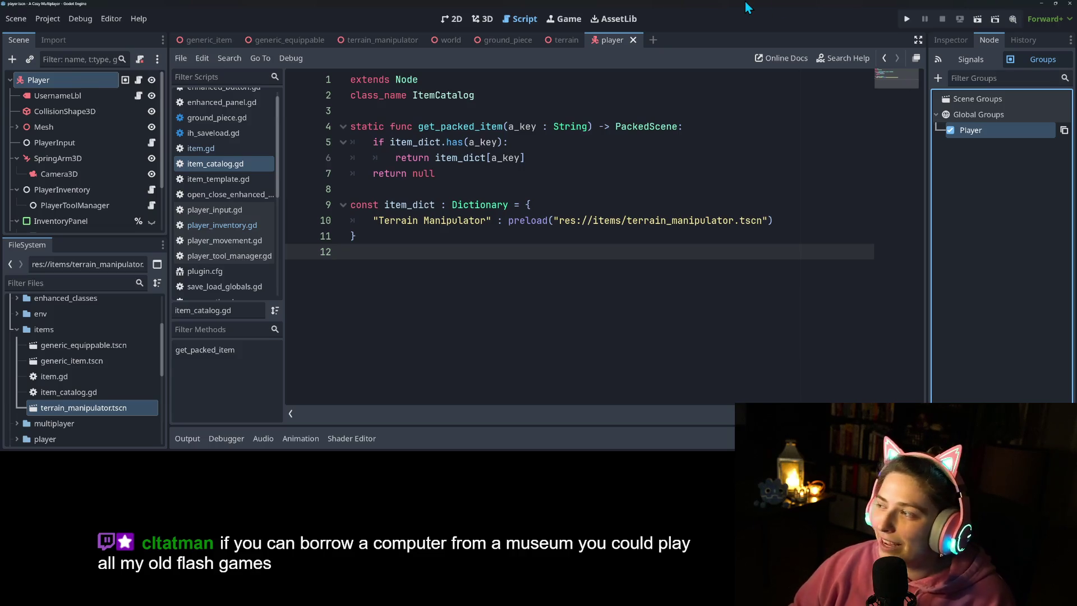
Step: Show the Player node's properties in the Inspector, then switch to the web browser
{"action": "left_click", "coordinate": [579, 240]}
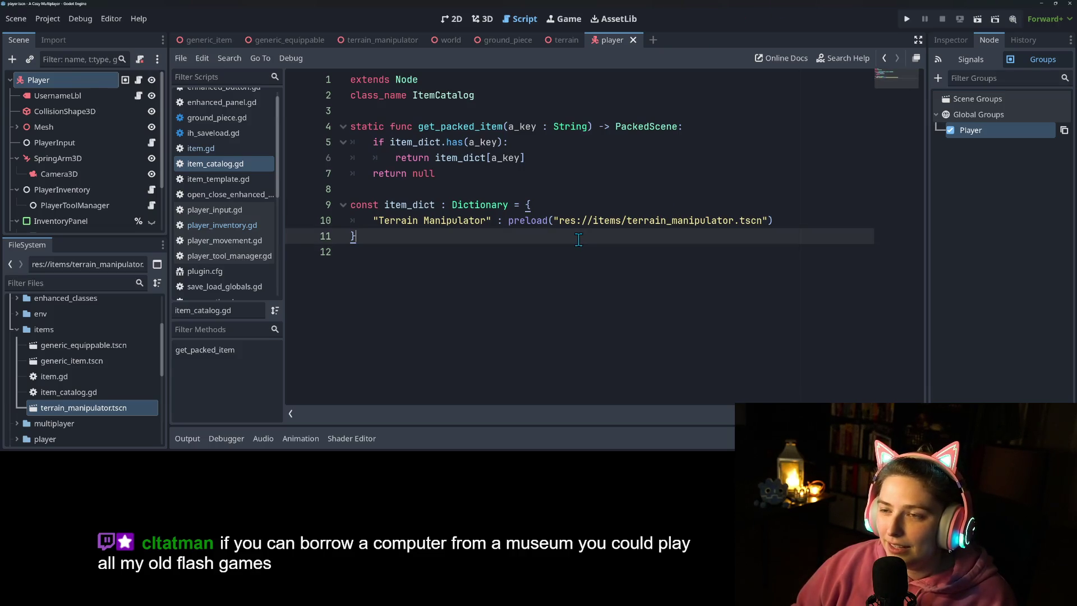
{"action": "left_click", "coordinate": [952, 41]}
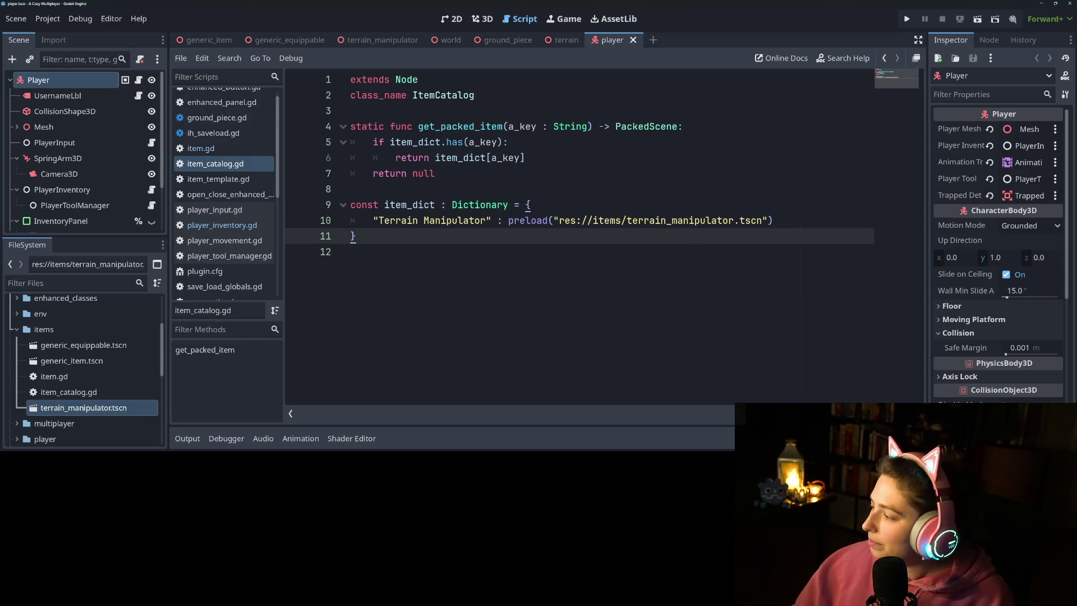
{"action": "key", "text": "alt+Tab"}
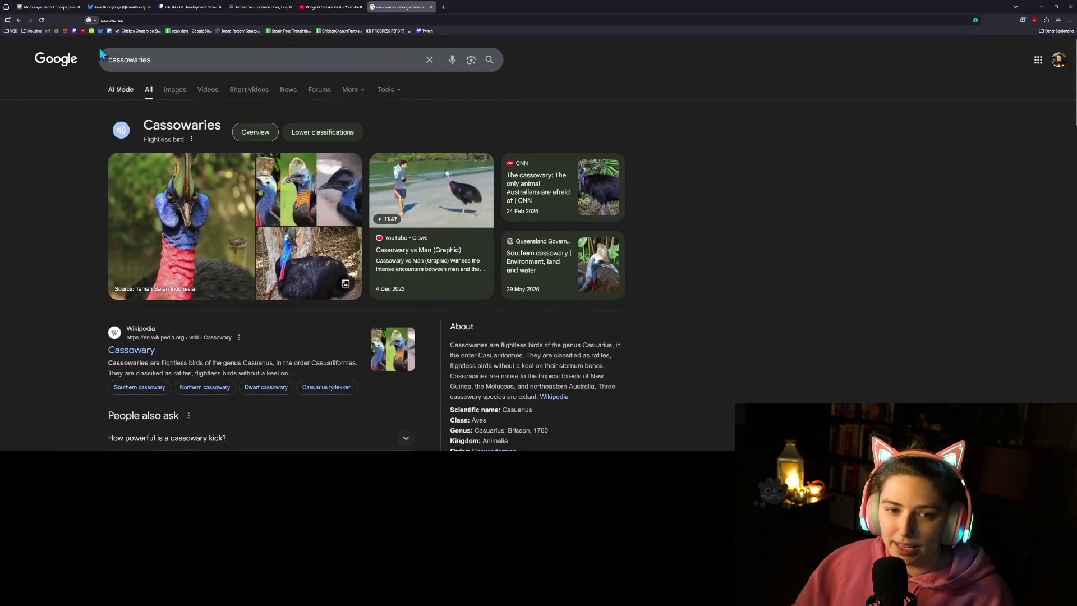
Step: Tick the Inventory Persistent Data card, drag it into Done, and minimise the browser
{"action": "left_click", "coordinate": [50, 7]}
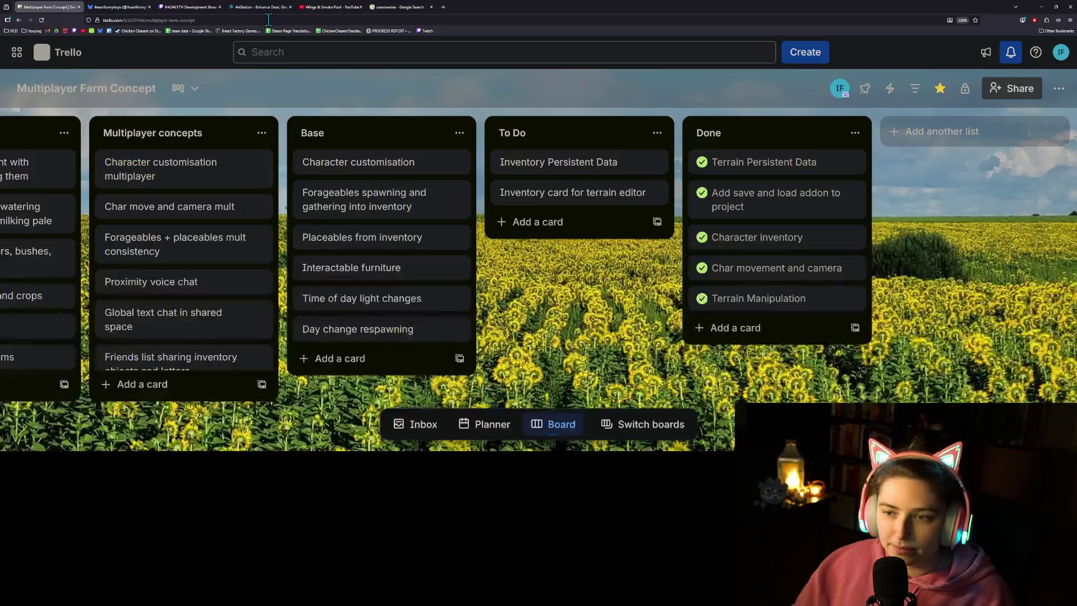
{"action": "left_click", "coordinate": [504, 162]}
{"action": "left_click_drag", "start_coordinate": [505, 163], "coordinate": [721, 164]}
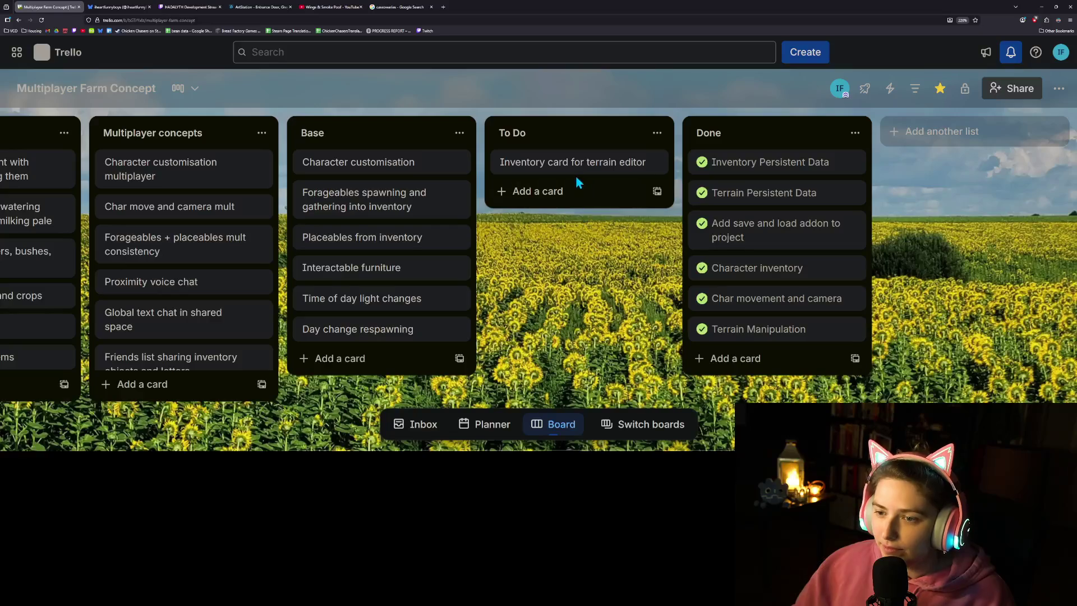
{"action": "left_click", "coordinate": [1041, 7]}
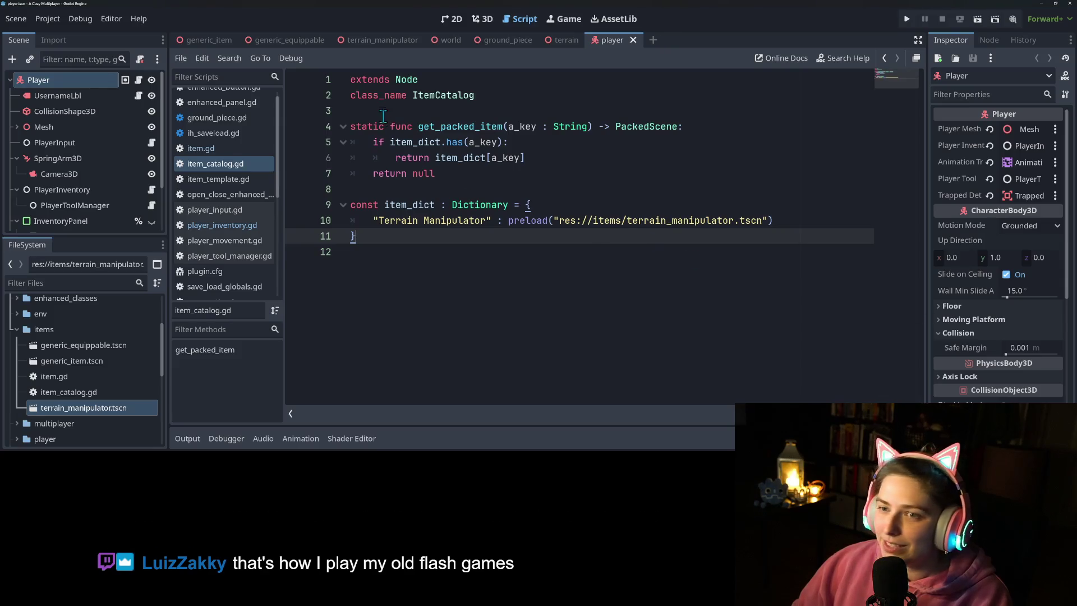
Step: Place the cursor on several lines inside the item_catalog.gd function
{"action": "left_click", "coordinate": [579, 146]}
{"action": "left_click", "coordinate": [534, 173]}
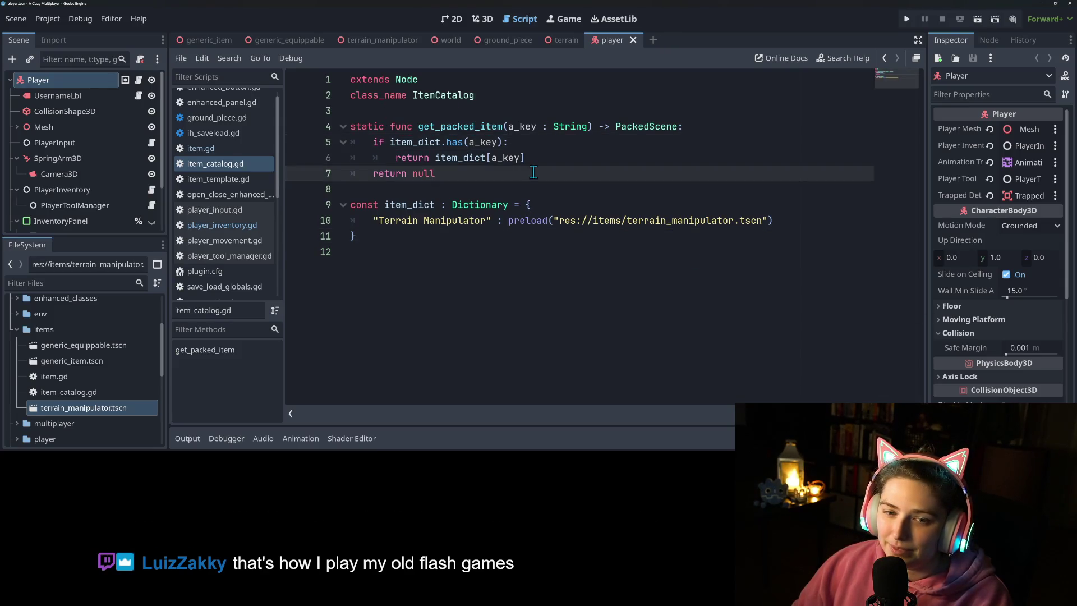
{"action": "left_click", "coordinate": [515, 186]}
{"action": "left_click", "coordinate": [531, 158]}
{"action": "left_click", "coordinate": [455, 117]}
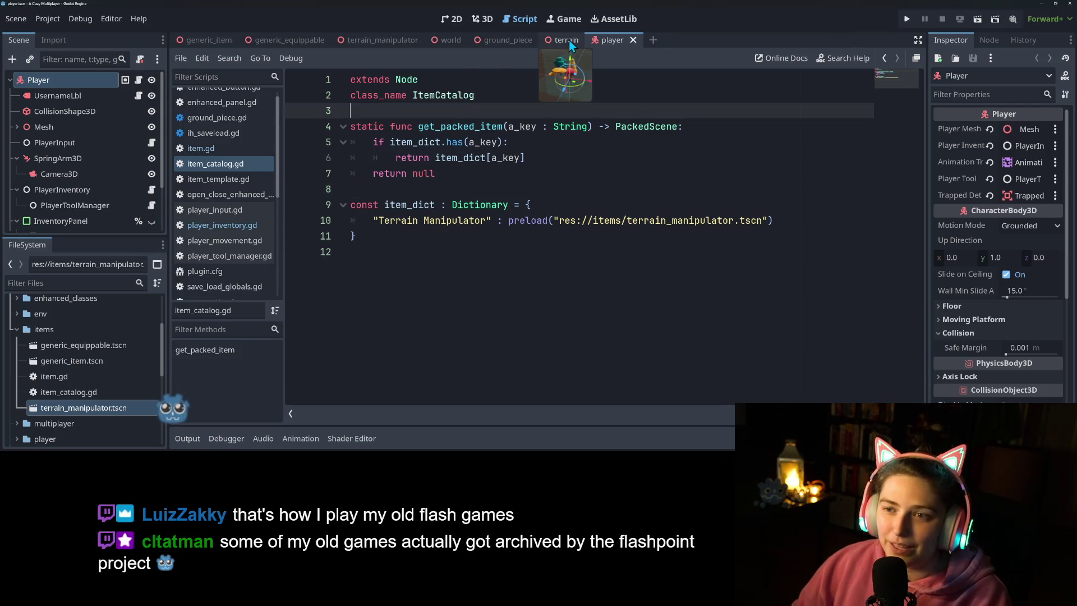
Step: Switch to the 2D canvas and unhide InventoryPanel so the 600×400 panel appears
{"action": "scroll", "coordinate": [84, 197], "scroll_direction": "down", "scroll_amount": 2}
{"action": "left_click", "coordinate": [62, 213]}
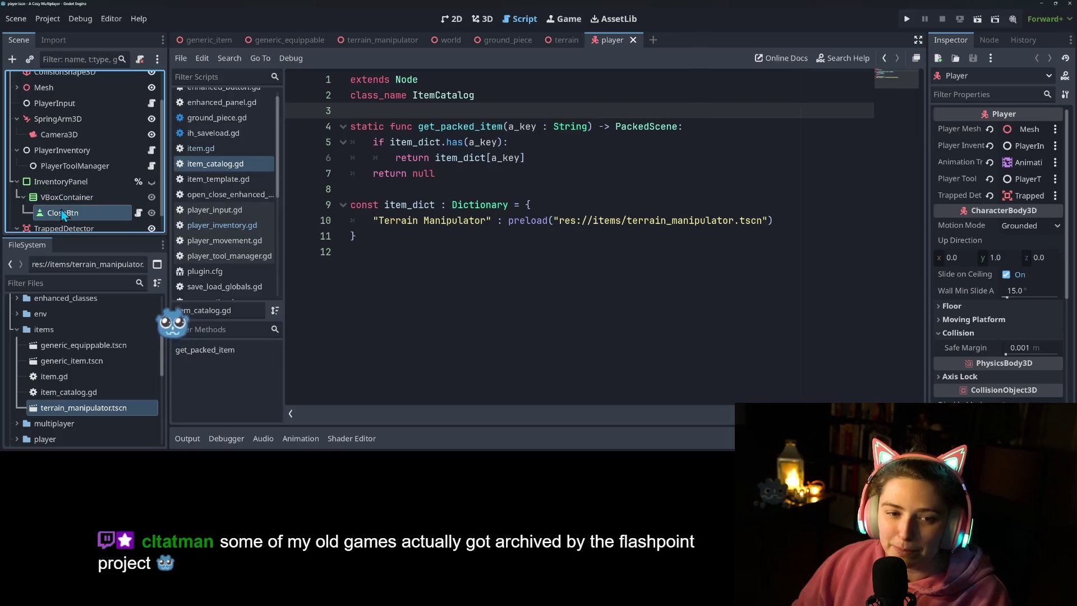
{"action": "left_click", "coordinate": [458, 19]}
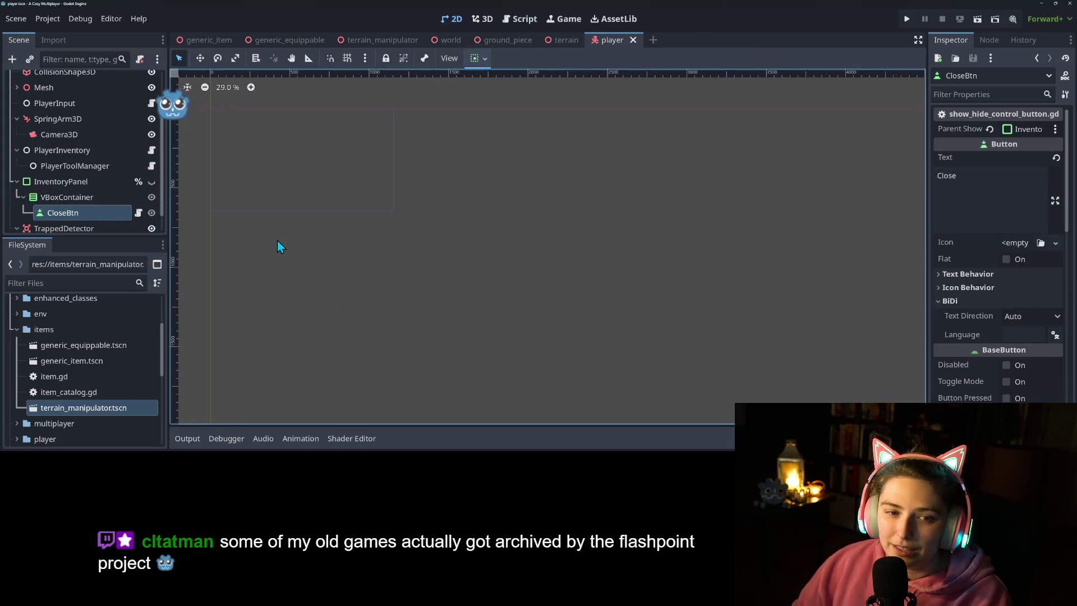
{"action": "left_click", "coordinate": [61, 181]}
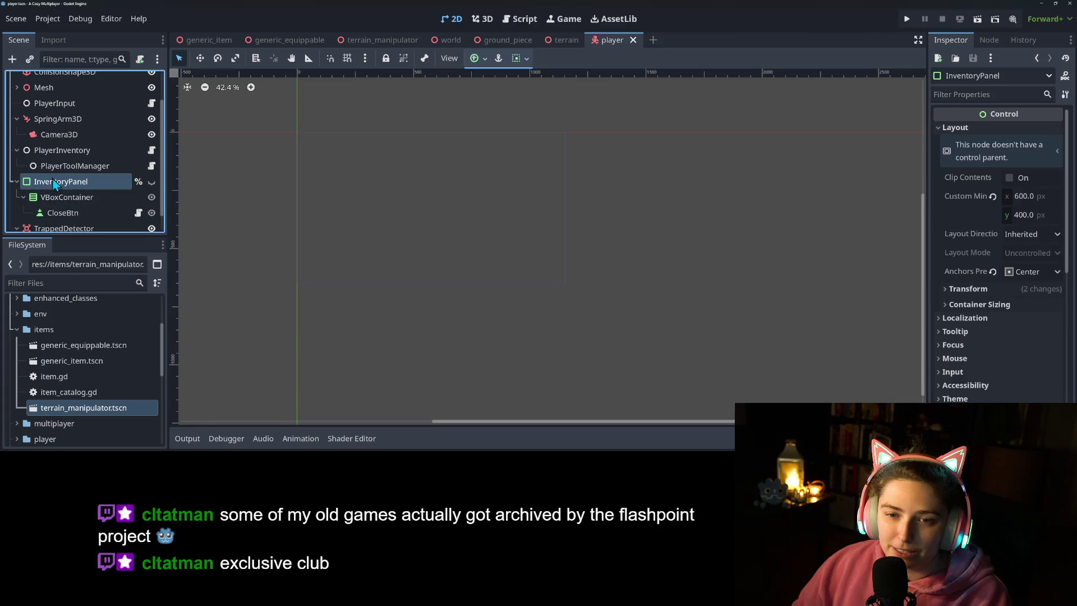
{"action": "left_click", "coordinate": [56, 198]}
{"action": "left_click", "coordinate": [64, 183]}
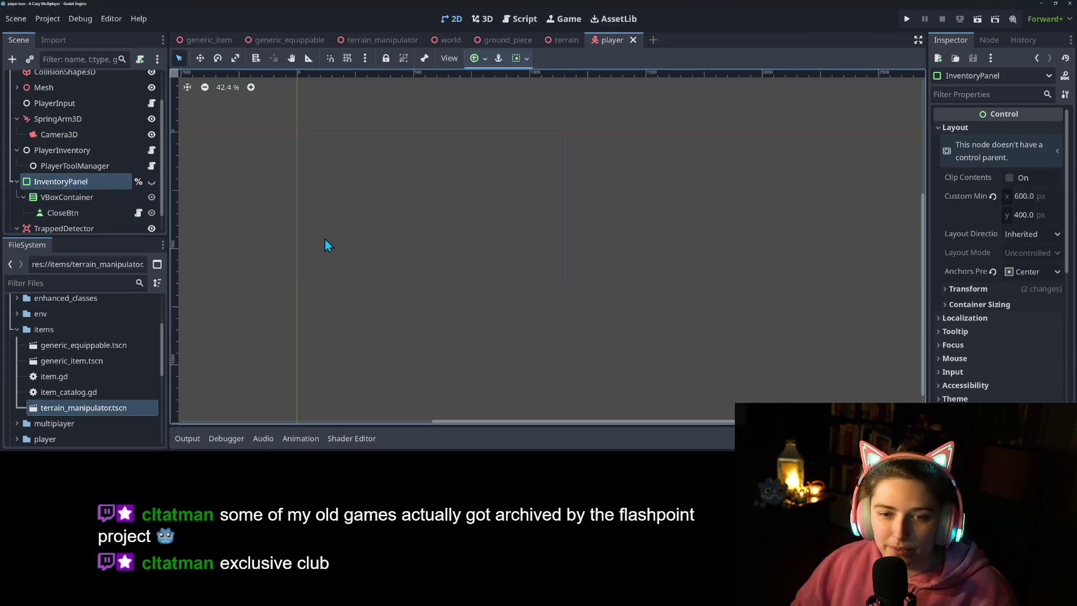
{"action": "scroll", "coordinate": [451, 274], "scroll_direction": "up", "scroll_amount": 4}
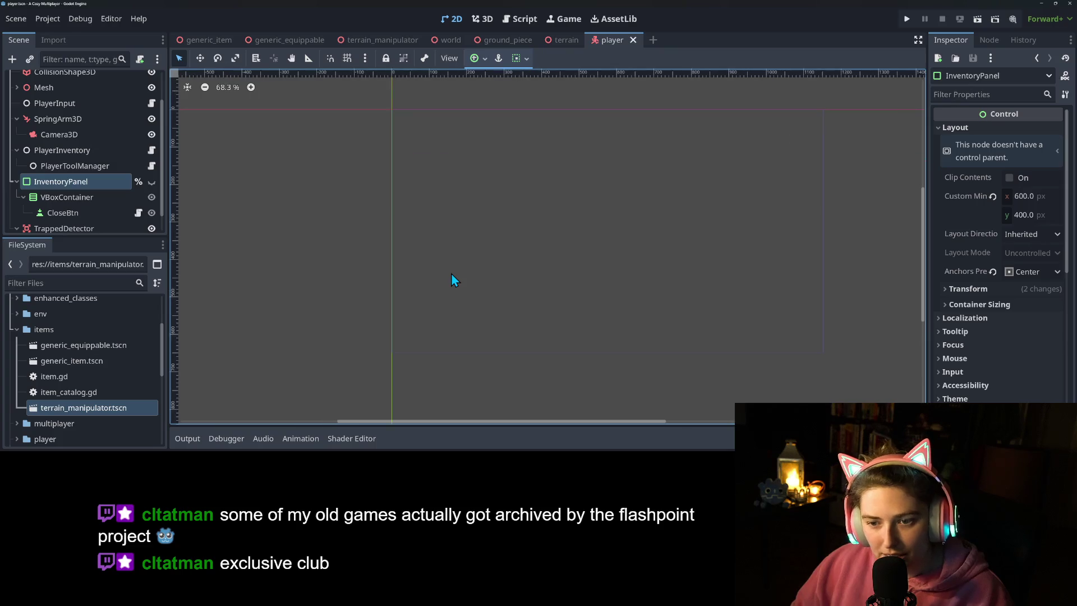
{"action": "scroll", "coordinate": [673, 267], "scroll_direction": "down", "scroll_amount": 1}
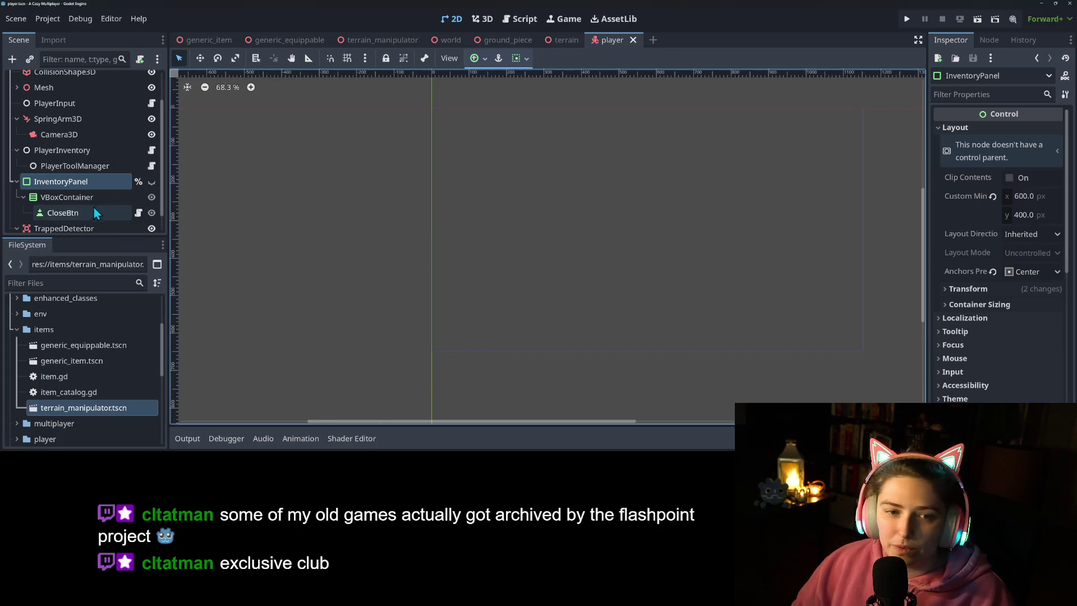
{"action": "left_click", "coordinate": [152, 182]}
{"action": "left_click_drag", "start_coordinate": [474, 292], "coordinate": [368, 275]}
Step: Add a Button child node under VBoxContainer
{"action": "right_click", "coordinate": [70, 199]}
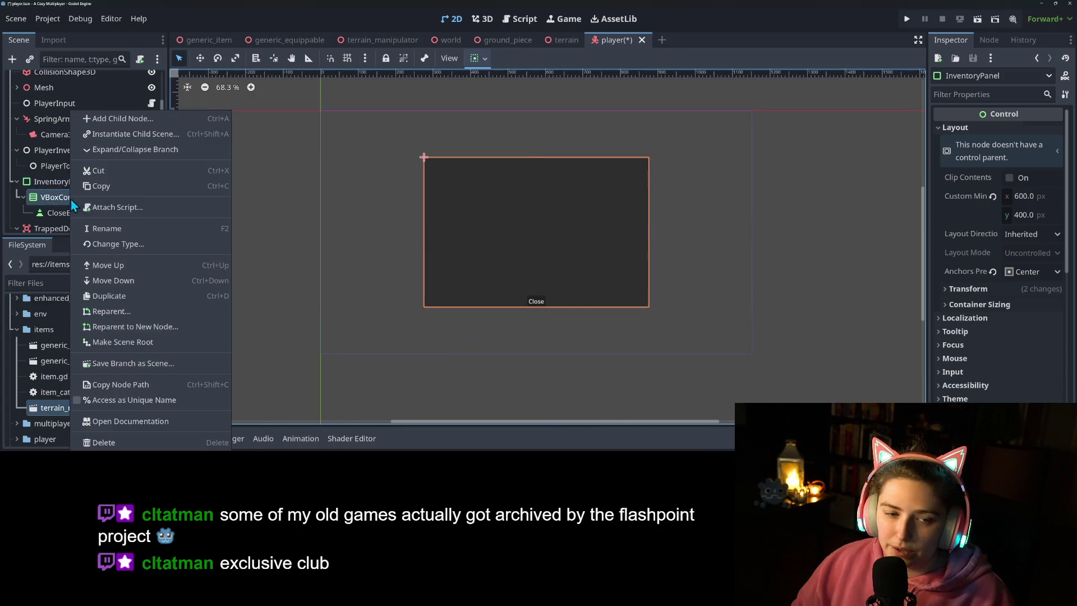
{"action": "left_click", "coordinate": [118, 119]}
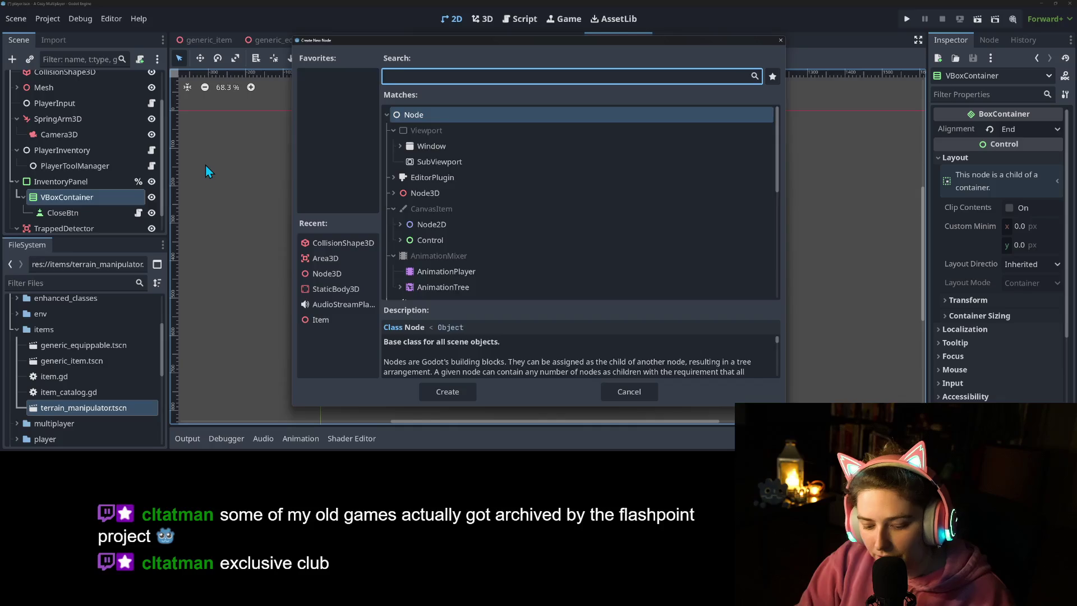
{"action": "type", "text": "but"}
{"action": "key", "text": "Return"}
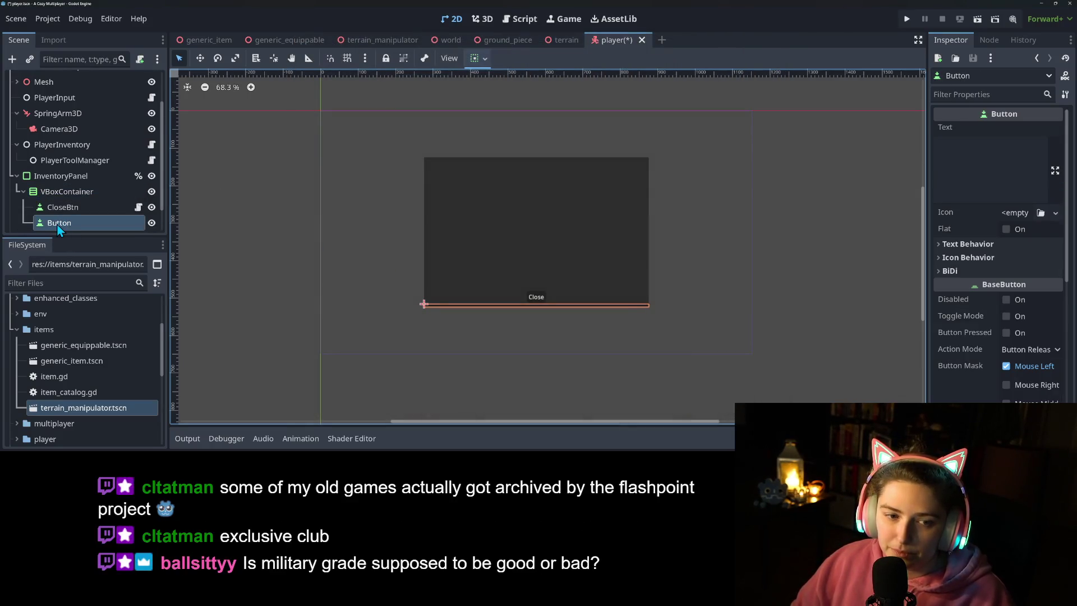
Step: Add a GridContainer under VBoxContainer and move it above CloseBtn
{"action": "right_click", "coordinate": [58, 189]}
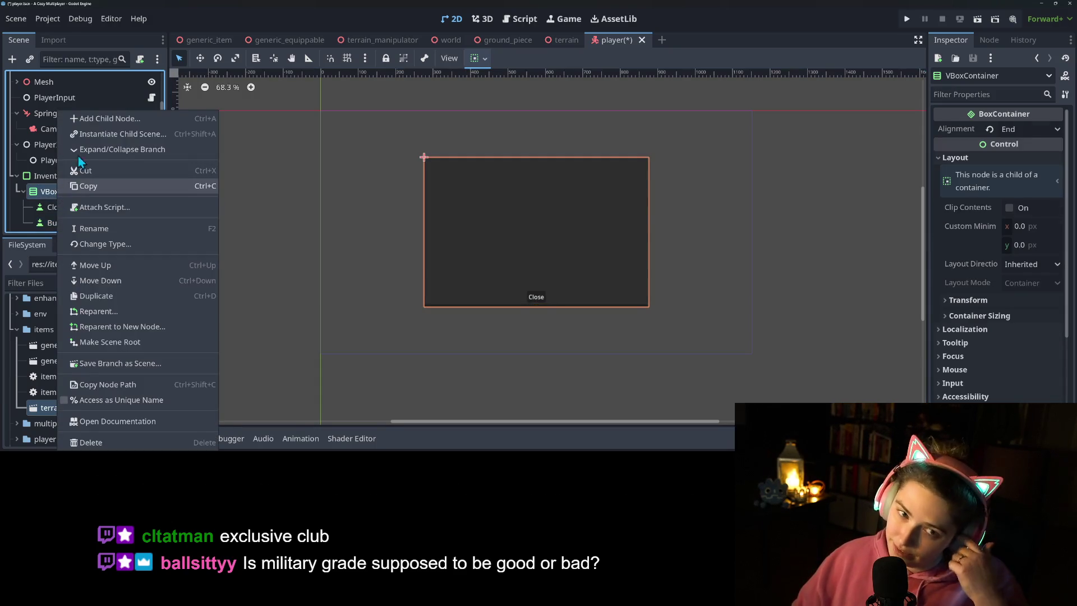
{"action": "left_click", "coordinate": [104, 119]}
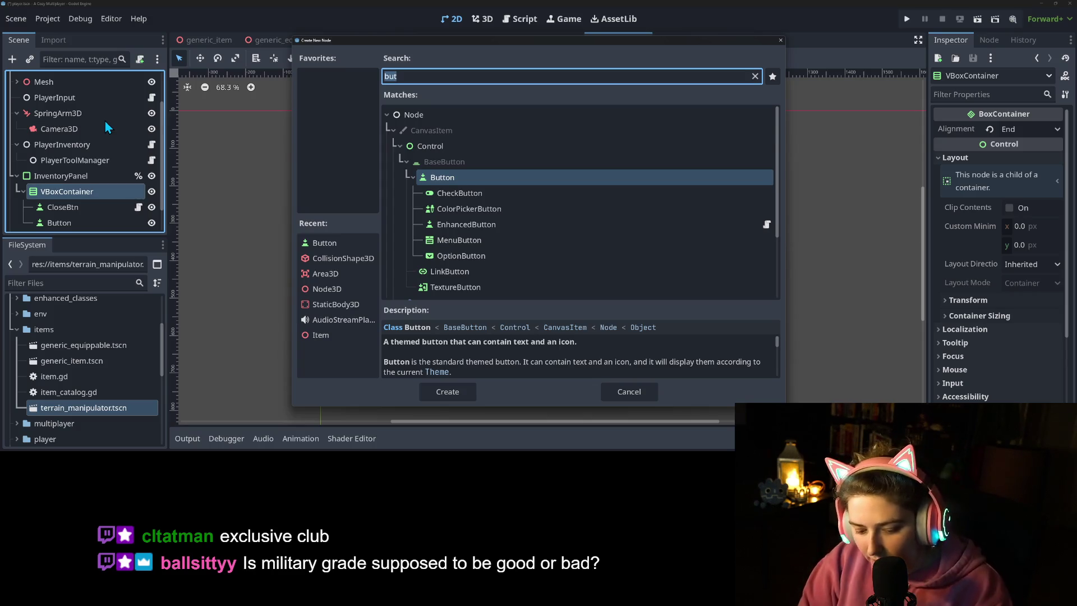
{"action": "type", "text": "gridco"}
{"action": "key", "text": "Return"}
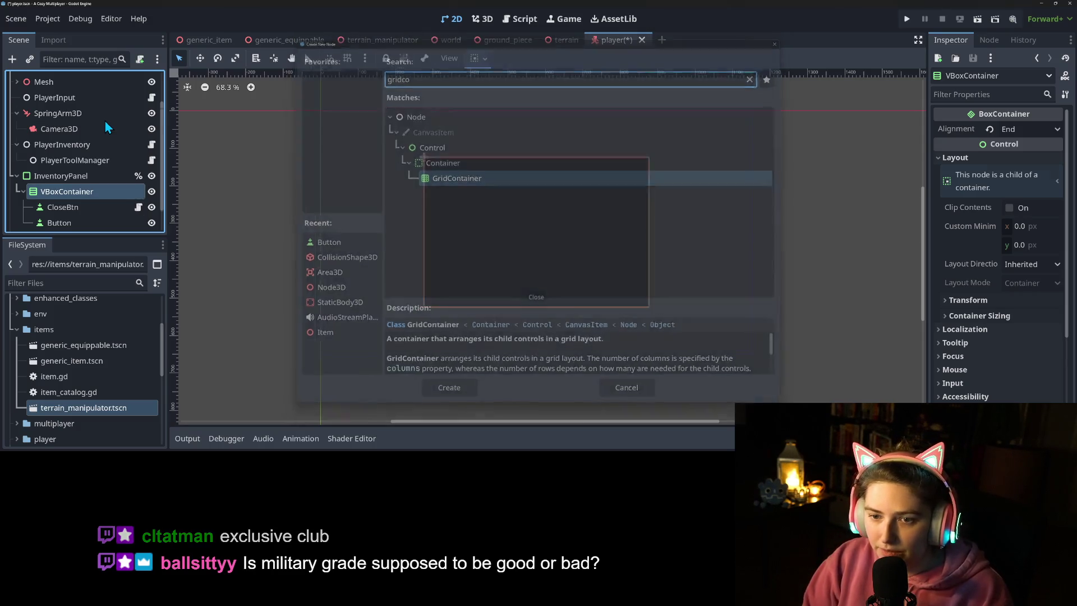
{"action": "left_click_drag", "start_coordinate": [76, 221], "coordinate": [78, 191]}
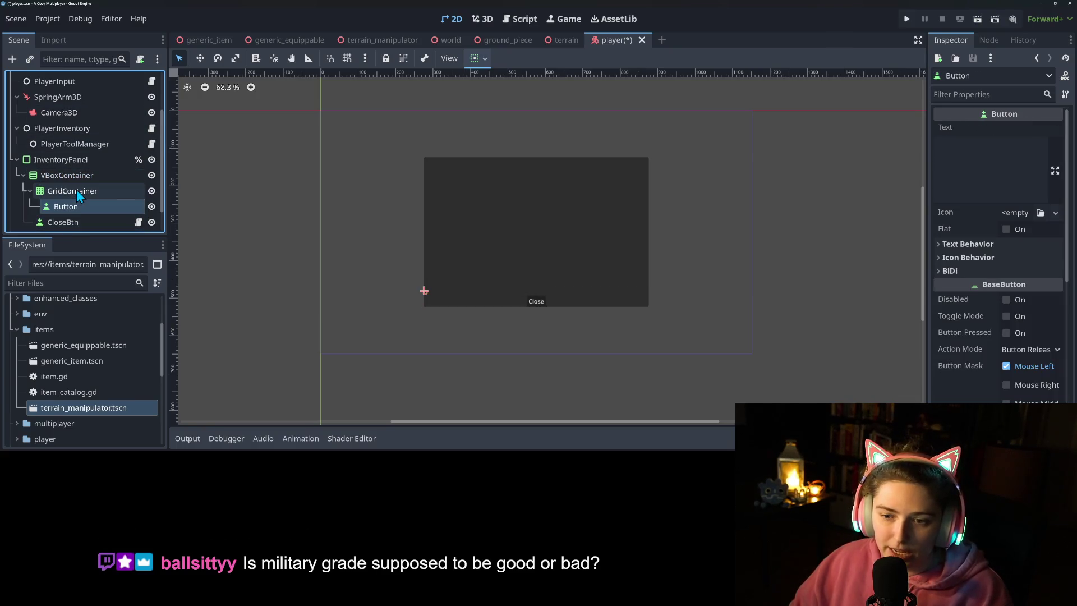
{"action": "left_click", "coordinate": [81, 192]}
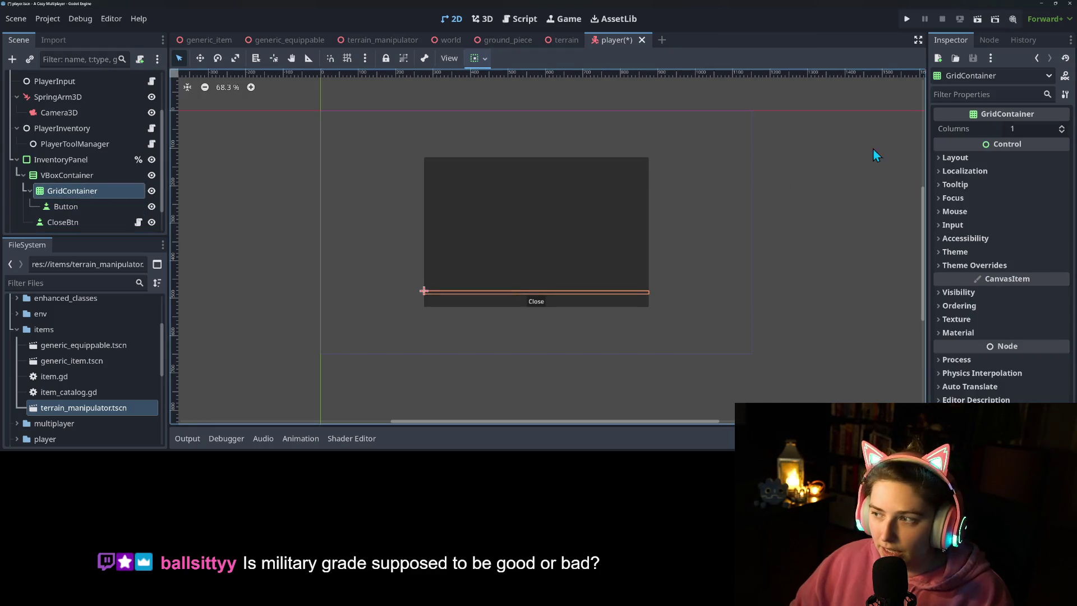
{"action": "left_click", "coordinate": [1026, 128]}
Step: Set the grid to 10 columns and give the Button a 40 × 80 minimum size
{"action": "type", "text": "10"}
{"action": "key", "text": "Return"}
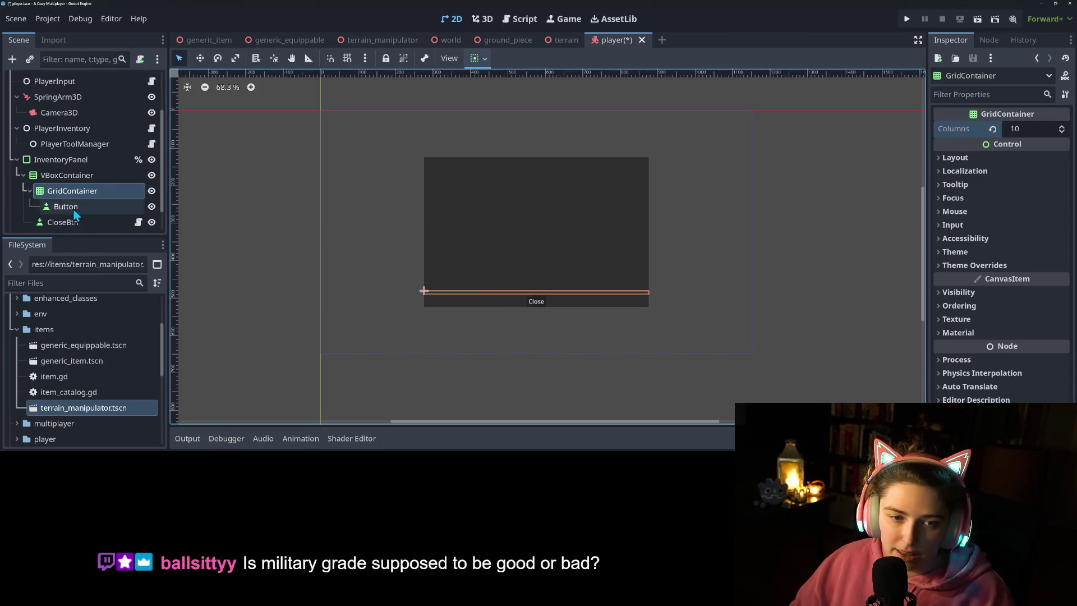
{"action": "left_click", "coordinate": [73, 206]}
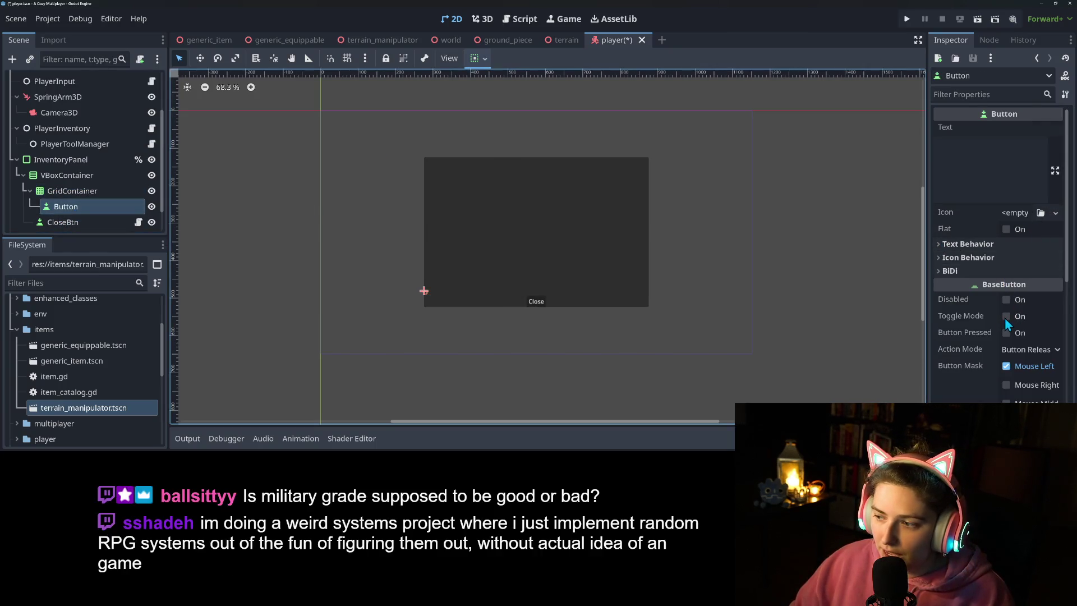
{"action": "scroll", "coordinate": [1004, 317], "scroll_direction": "down", "scroll_amount": 5}
{"action": "left_click", "coordinate": [978, 269]}
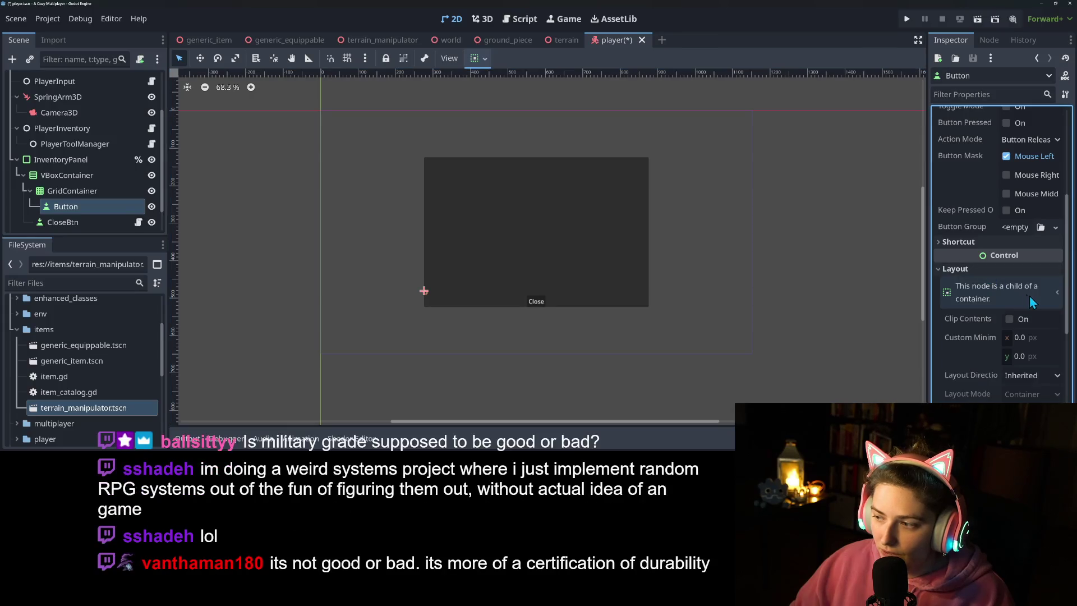
{"action": "left_click", "coordinate": [1026, 338]}
{"action": "type", "text": "40"}
{"action": "key", "text": "Tab"}
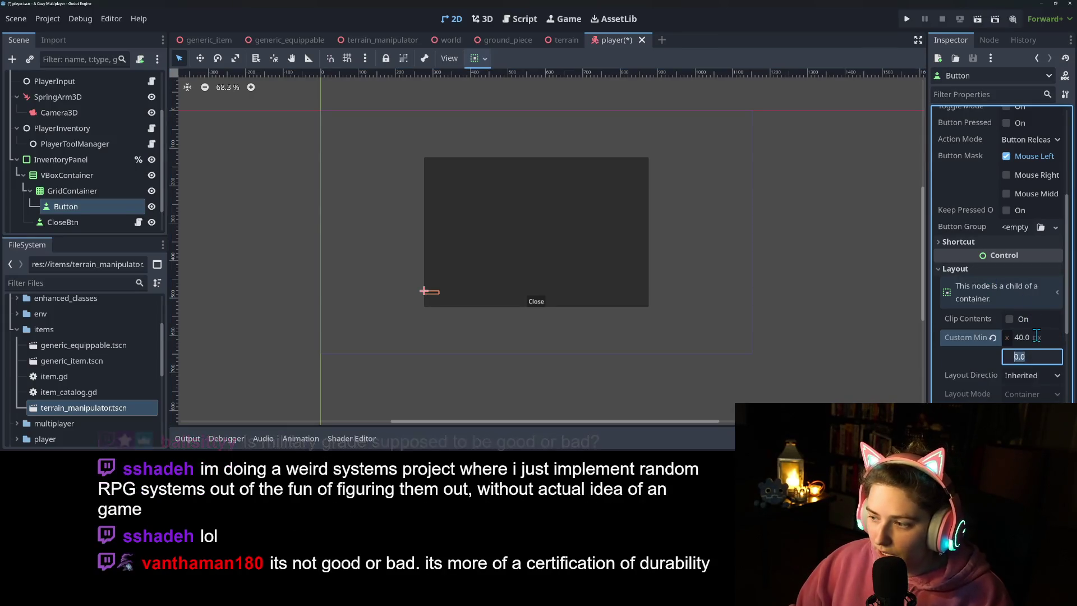
{"action": "type", "text": "80"}
{"action": "key", "text": "Return"}
Step: Correct the Button's custom minimum size to 80 × 120 px
{"action": "left_click", "coordinate": [1037, 334]}
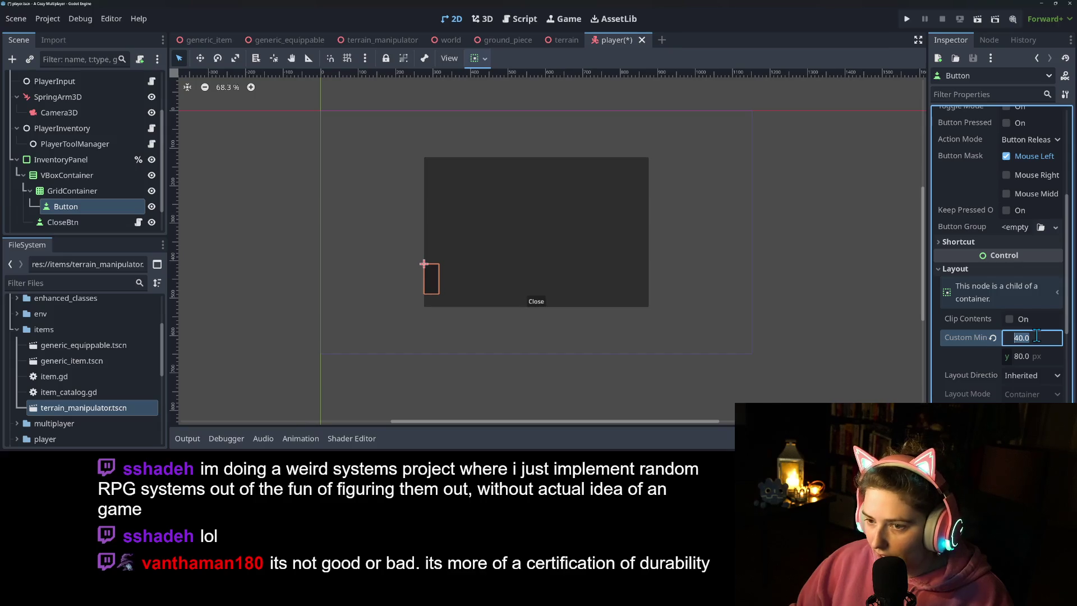
{"action": "type", "text": "80"}
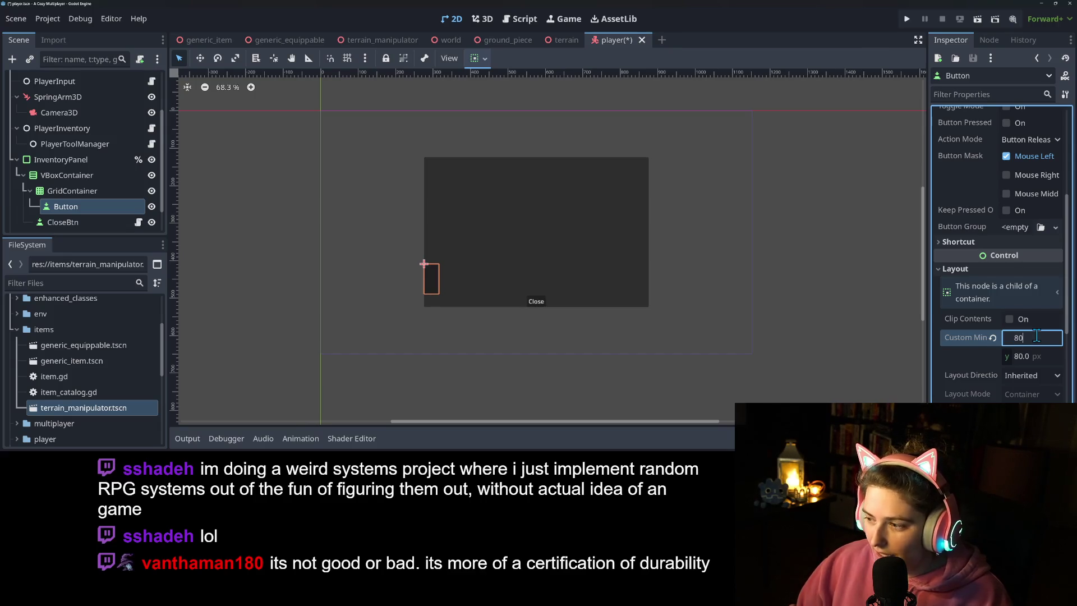
{"action": "key", "text": "Tab"}
{"action": "type", "text": "1"}
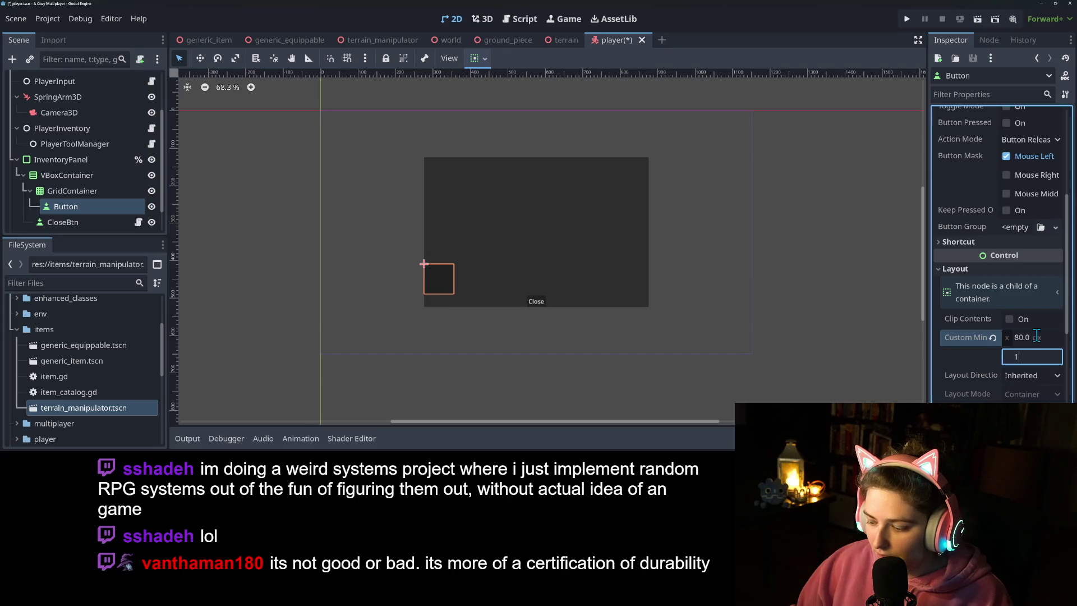
{"action": "key", "text": "Return"}
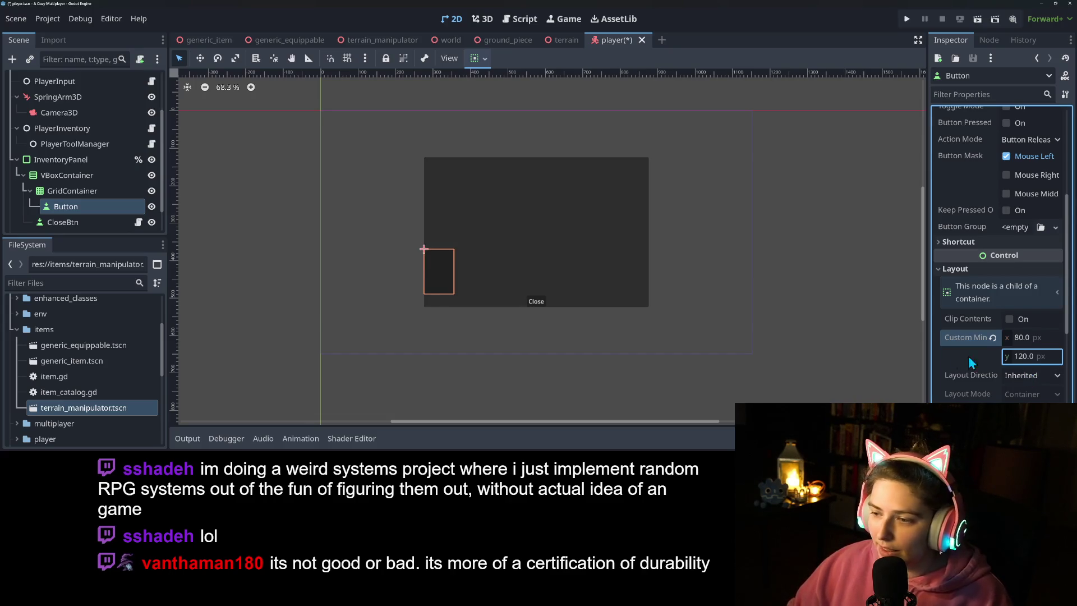
{"action": "left_click", "coordinate": [99, 191]}
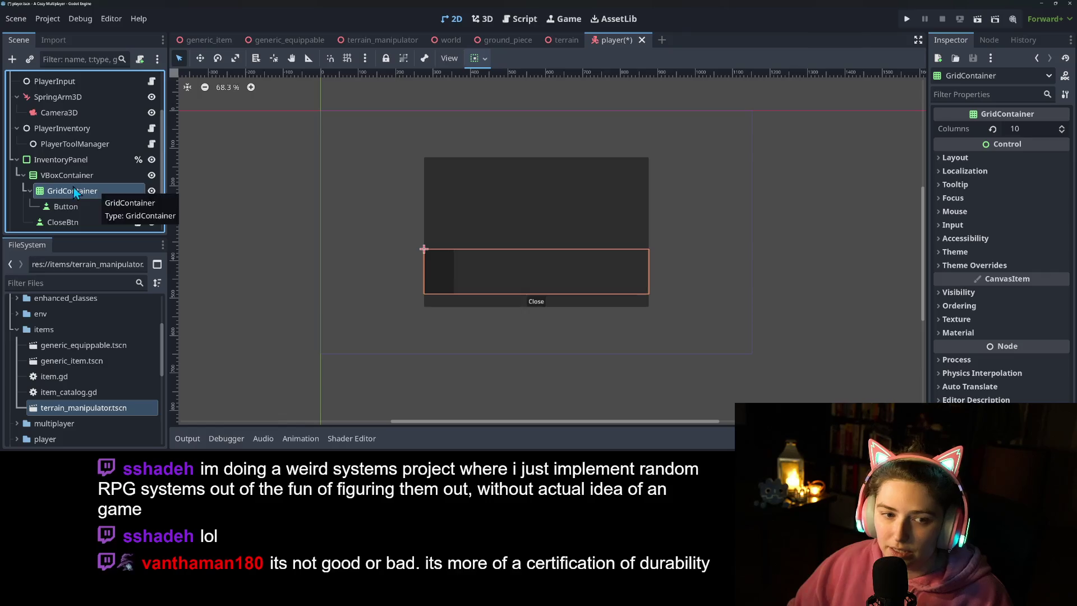
Step: Enable Vertical Expand on the GridContainer and save the player scene
{"action": "left_click", "coordinate": [72, 175]}
{"action": "left_click", "coordinate": [72, 190]}
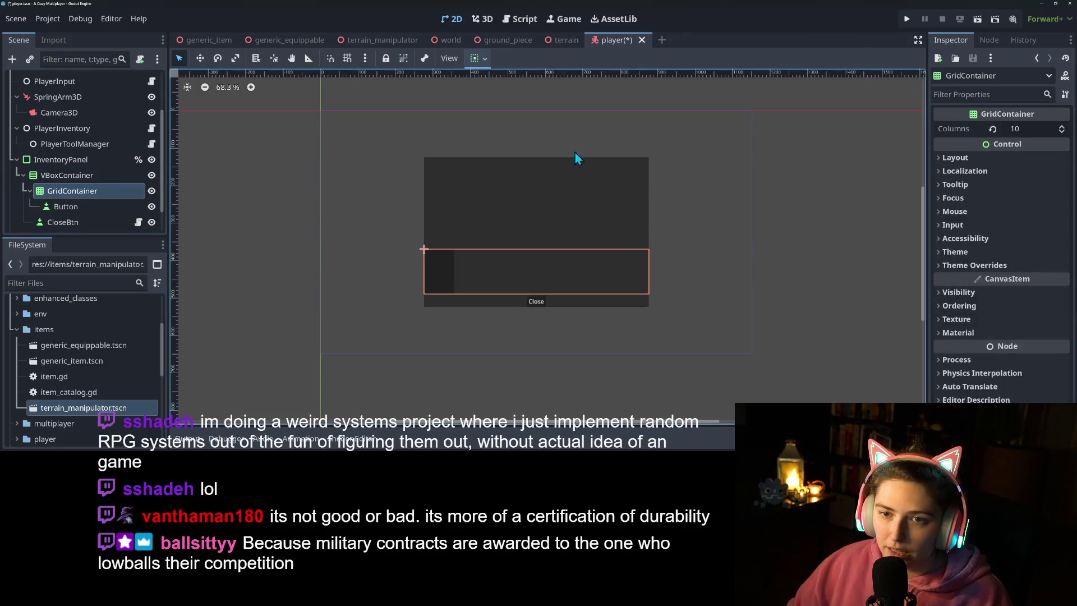
{"action": "left_click", "coordinate": [483, 58]}
{"action": "left_click", "coordinate": [536, 171]}
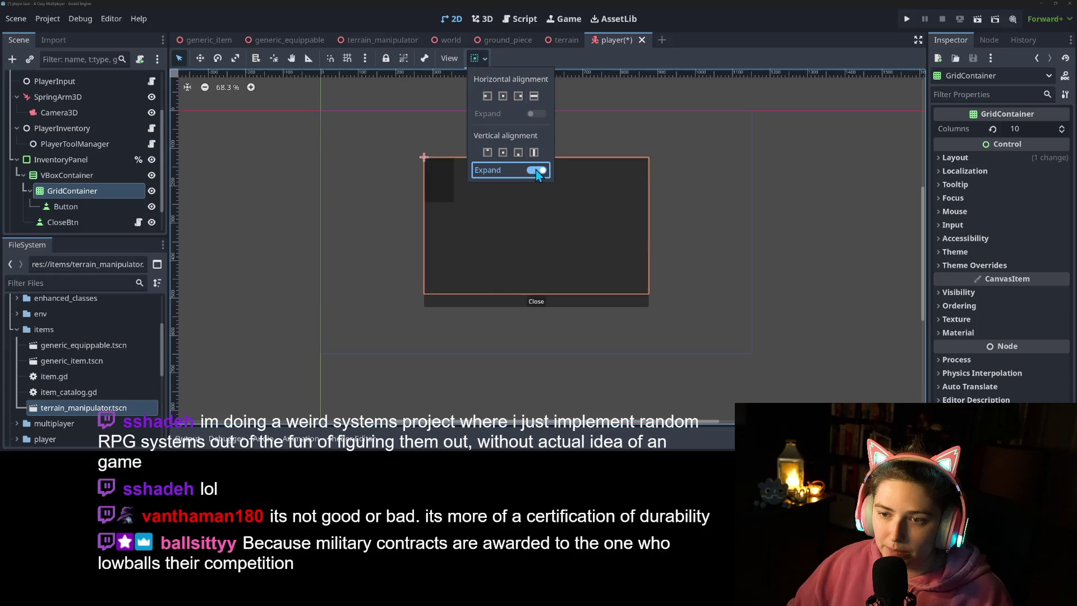
{"action": "left_click", "coordinate": [721, 34]}
{"action": "left_click", "coordinate": [732, 244]}
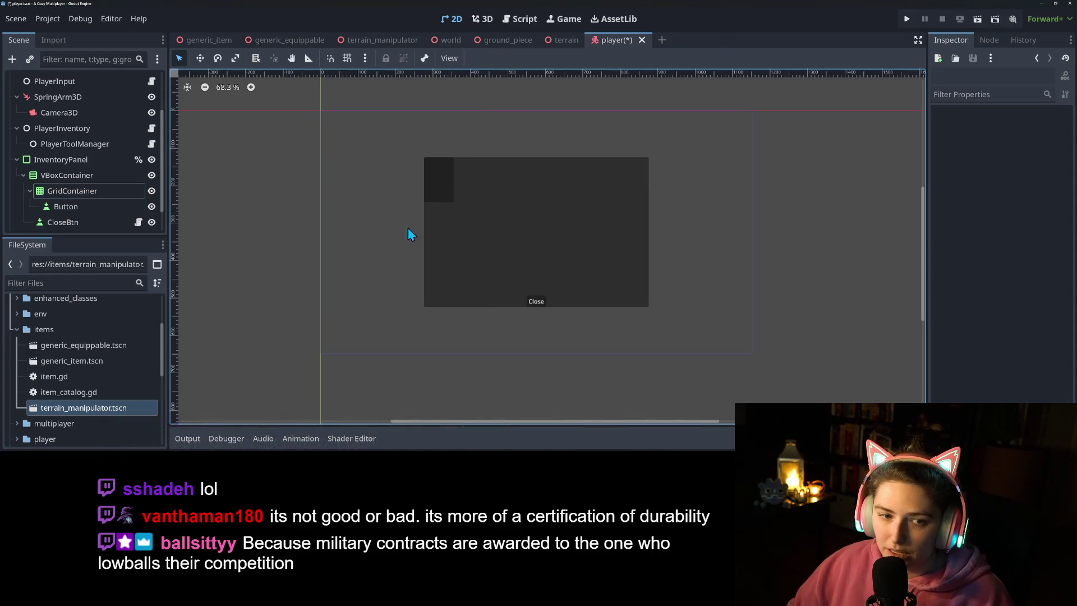
{"action": "key", "text": "ctrl+s"}
Step: Override the grid's H and V Separation constants to 10 px each
{"action": "left_click", "coordinate": [70, 196]}
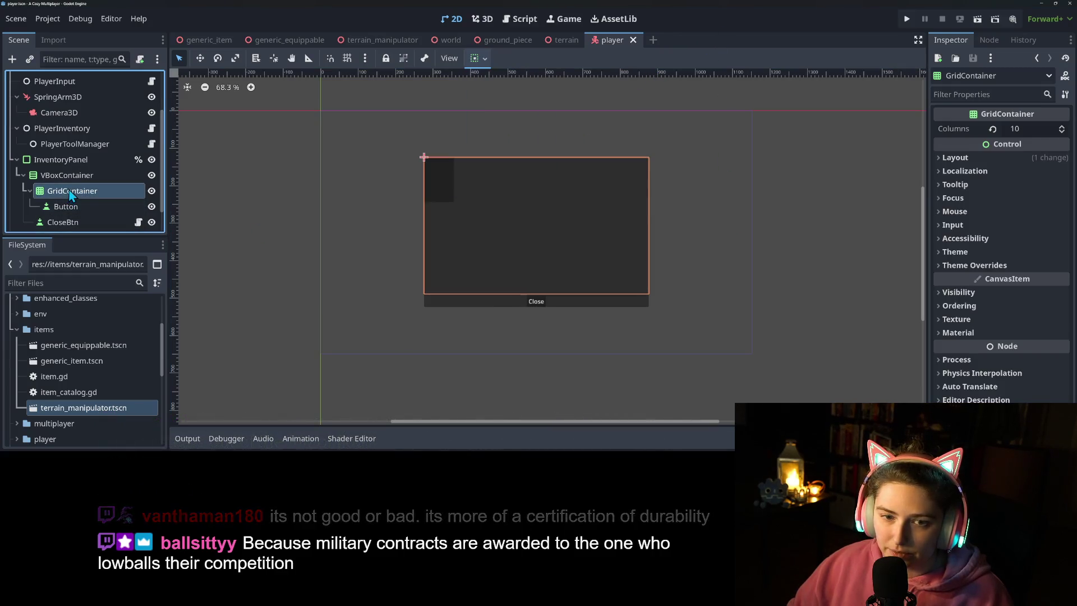
{"action": "left_click", "coordinate": [1006, 278]}
{"action": "left_click", "coordinate": [1033, 294]}
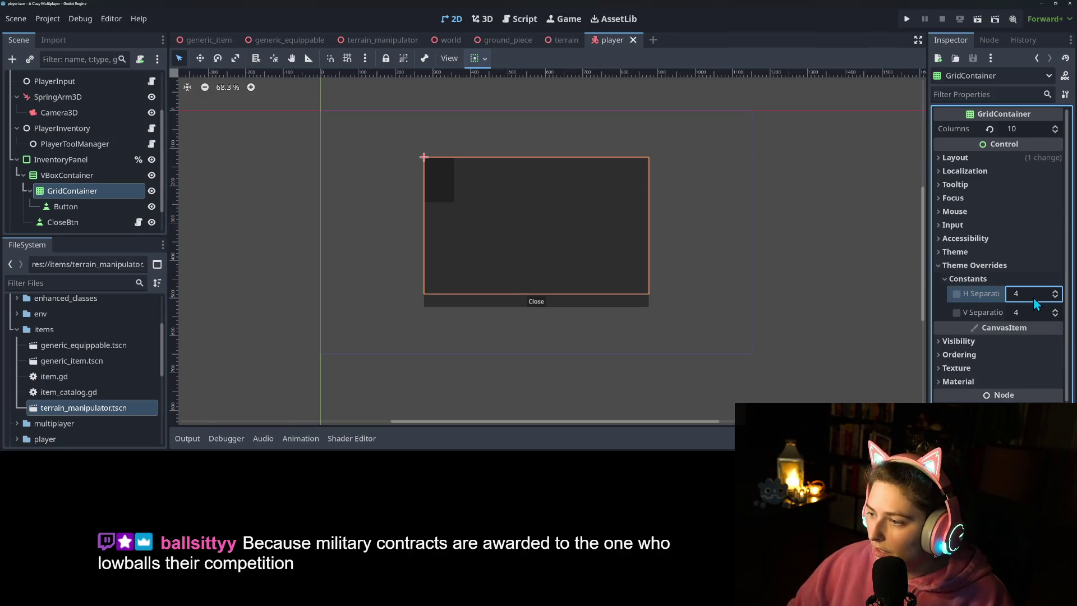
{"action": "type", "text": "10"}
{"action": "key", "text": "Return"}
{"action": "left_click", "coordinate": [1034, 313]}
{"action": "type", "text": "10"}
{"action": "key", "text": "Return"}
{"action": "left_click", "coordinate": [92, 206]}
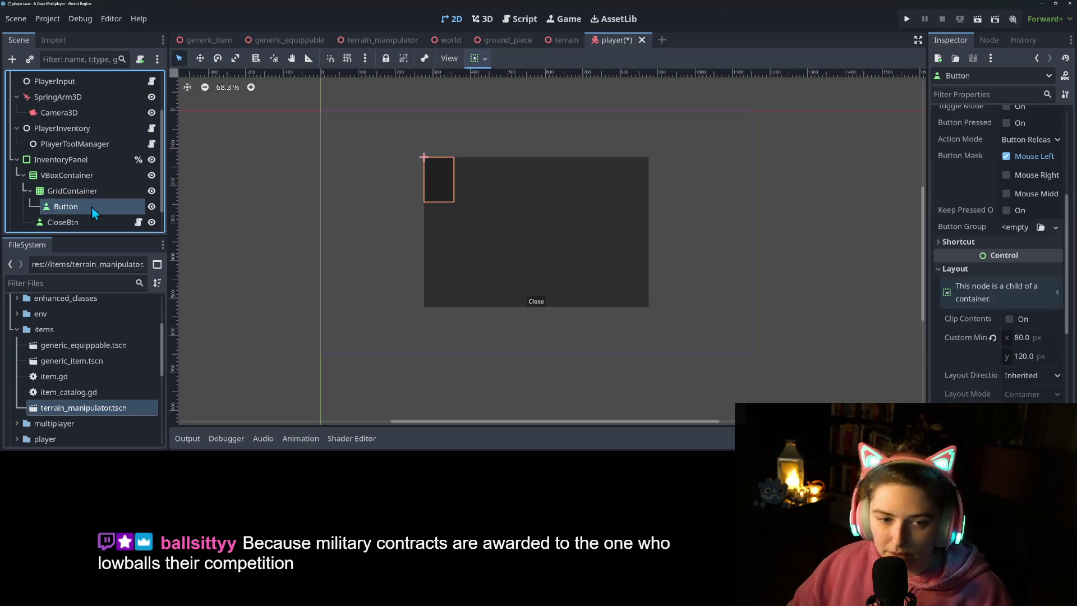
Step: Duplicate the slot Button with Ctrl+D until Button34 exists, then reselect the original Button
{"action": "key", "text": "ctrl+d"}
{"action": "key", "text": "ctrl+d"}
{"action": "key", "text": "ctrl+d"}
{"action": "key", "text": "ctrl+d"}
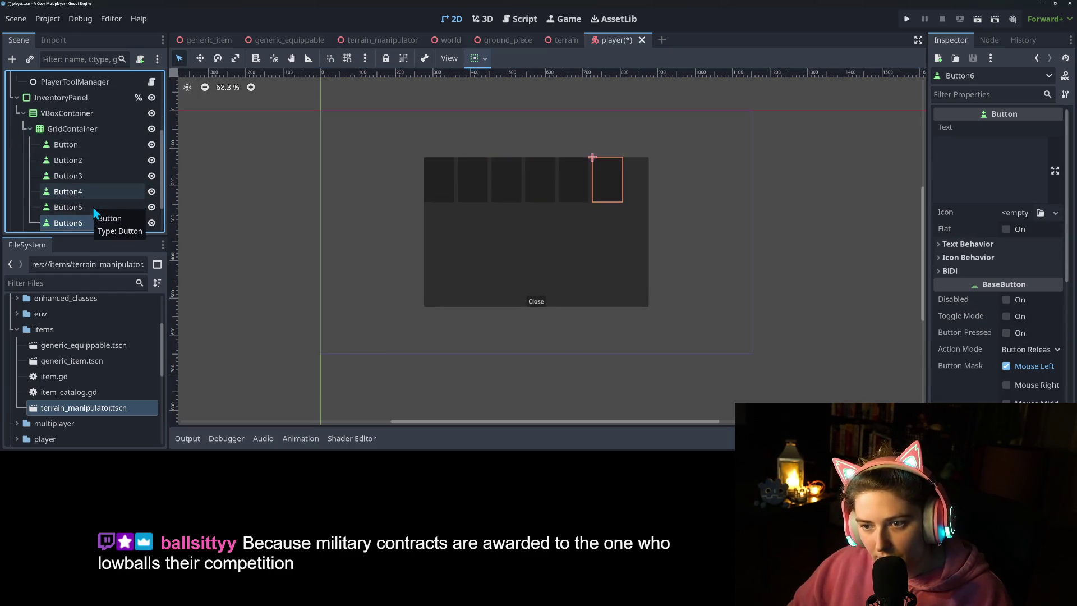
{"action": "key", "text": "ctrl+d"}
{"action": "key", "text": "ctrl+d"}
{"action": "key", "text": "ctrl+d"}
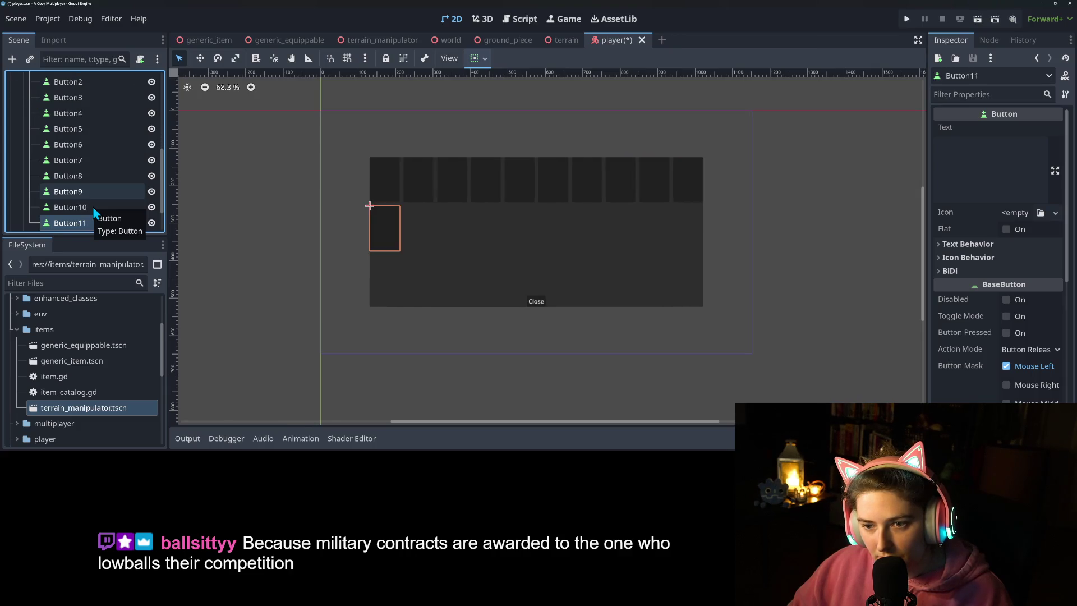
{"action": "key", "text": "ctrl+d"}
{"action": "key", "text": "ctrl+d"}
{"action": "key", "text": "ctrl+d"}
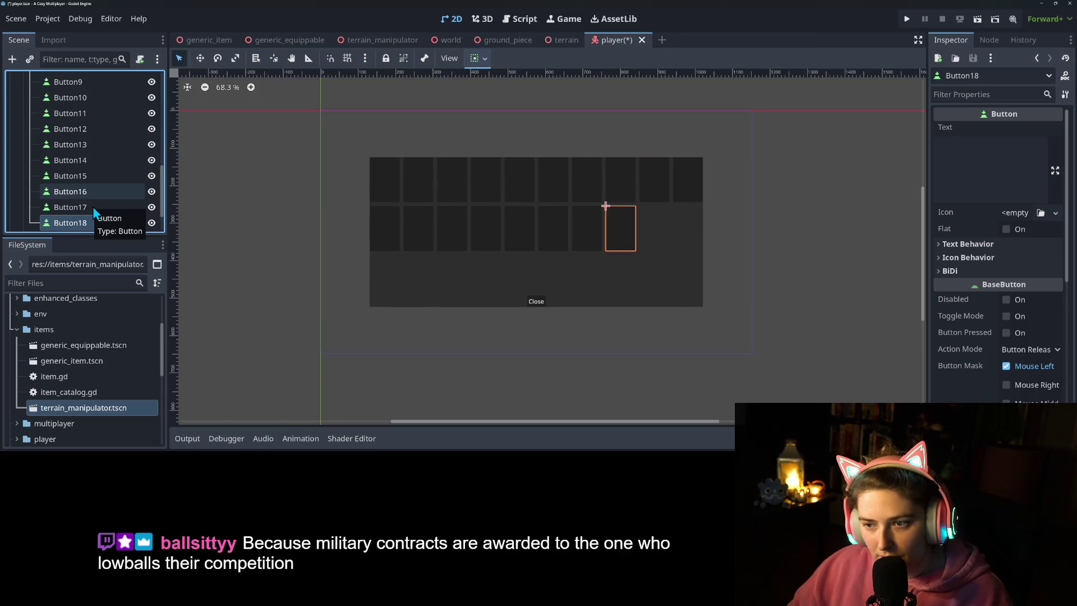
{"action": "key", "text": "ctrl+d"}
{"action": "key", "text": "ctrl+d"}
{"action": "key", "text": "ctrl+d"}
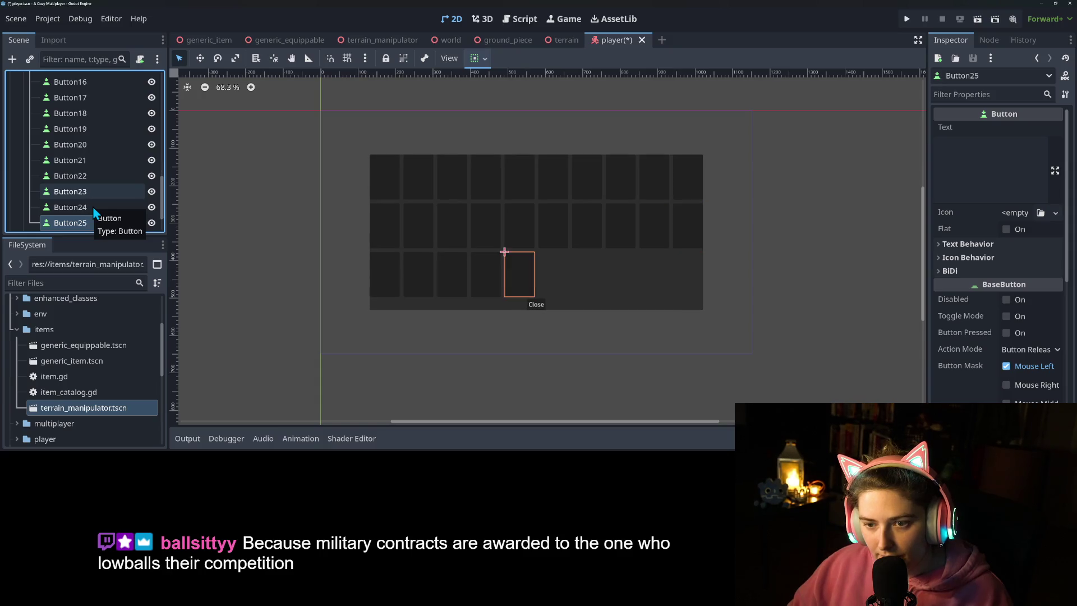
{"action": "key", "text": "ctrl+d"}
{"action": "key", "text": "ctrl+d"}
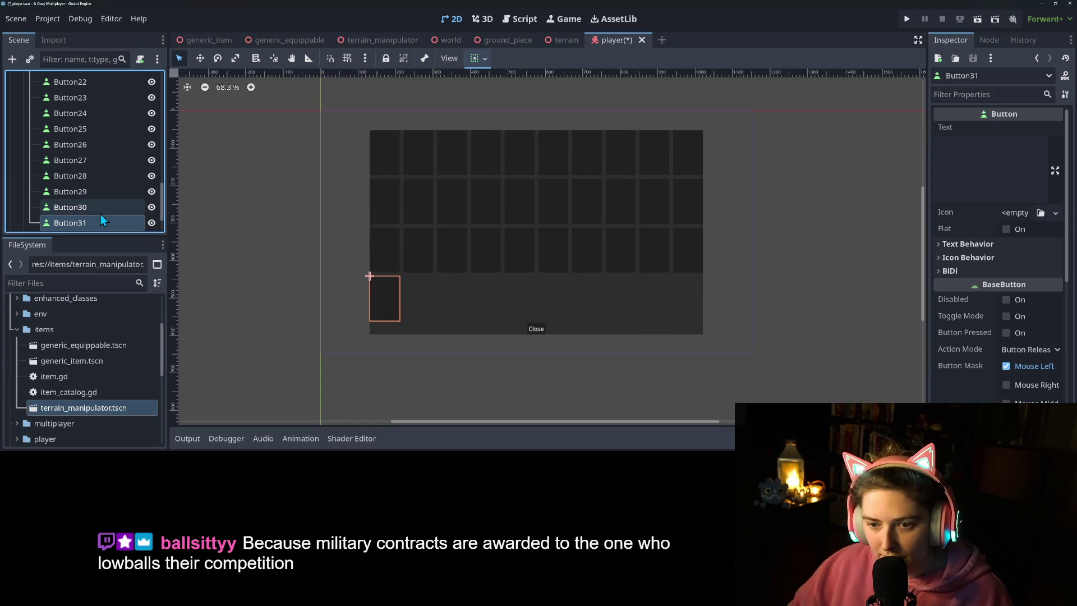
{"action": "key", "text": "ctrl+d"}
{"action": "key", "text": "ctrl+d"}
{"action": "key", "text": "ctrl+d"}
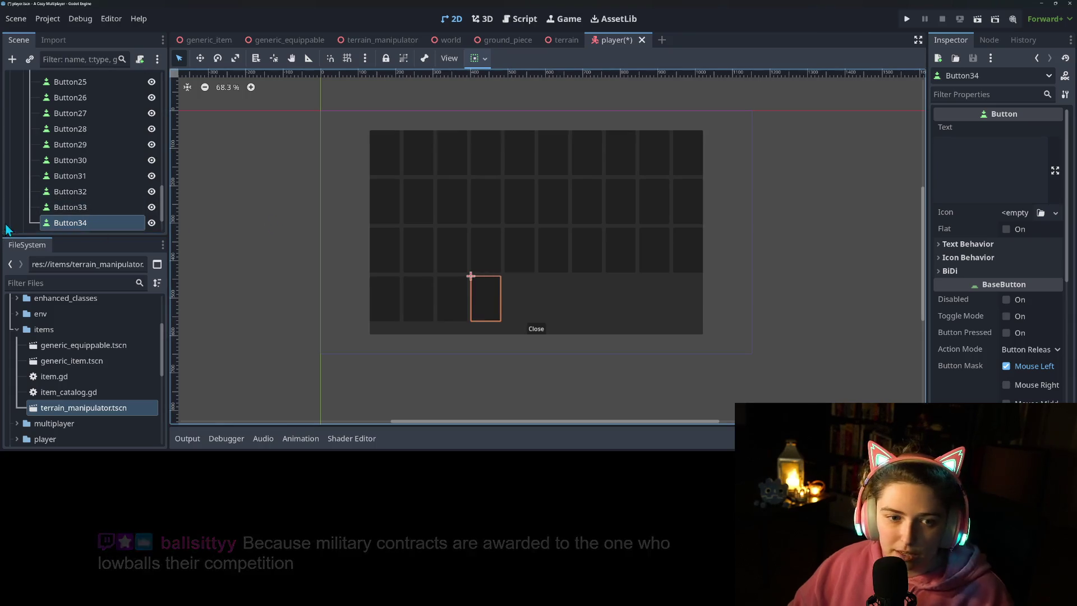
{"action": "scroll", "coordinate": [43, 192], "scroll_direction": "up", "scroll_amount": 5}
{"action": "scroll", "coordinate": [43, 190], "scroll_direction": "up", "scroll_amount": 5}
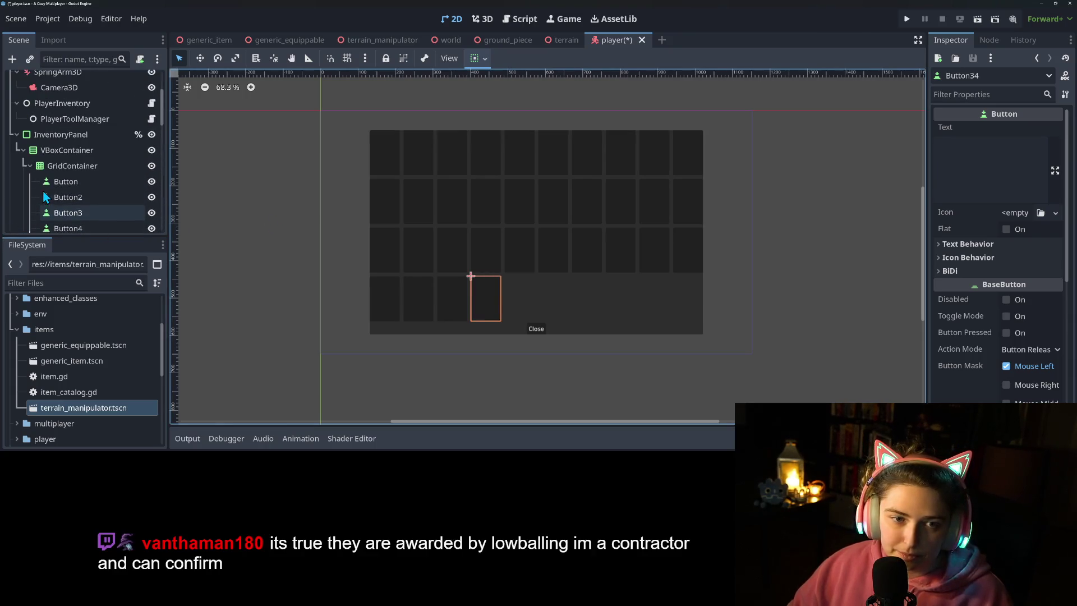
{"action": "left_click", "coordinate": [84, 181]}
{"action": "scroll", "coordinate": [988, 342], "scroll_direction": "up", "scroll_amount": 5}
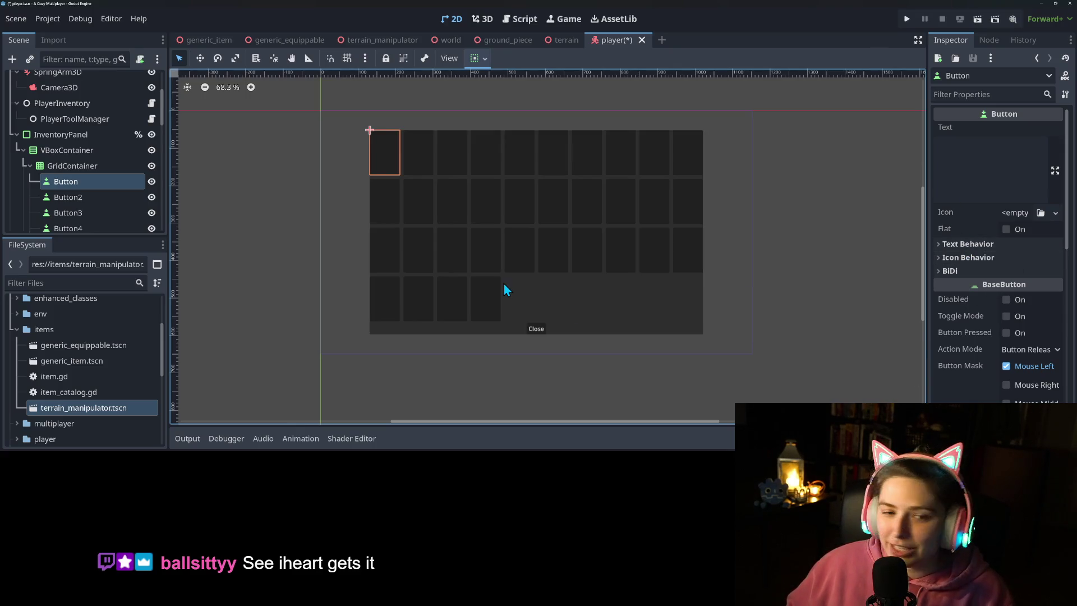
Step: Try 3 and then 6 columns for the GridContainer
{"action": "left_click", "coordinate": [96, 167]}
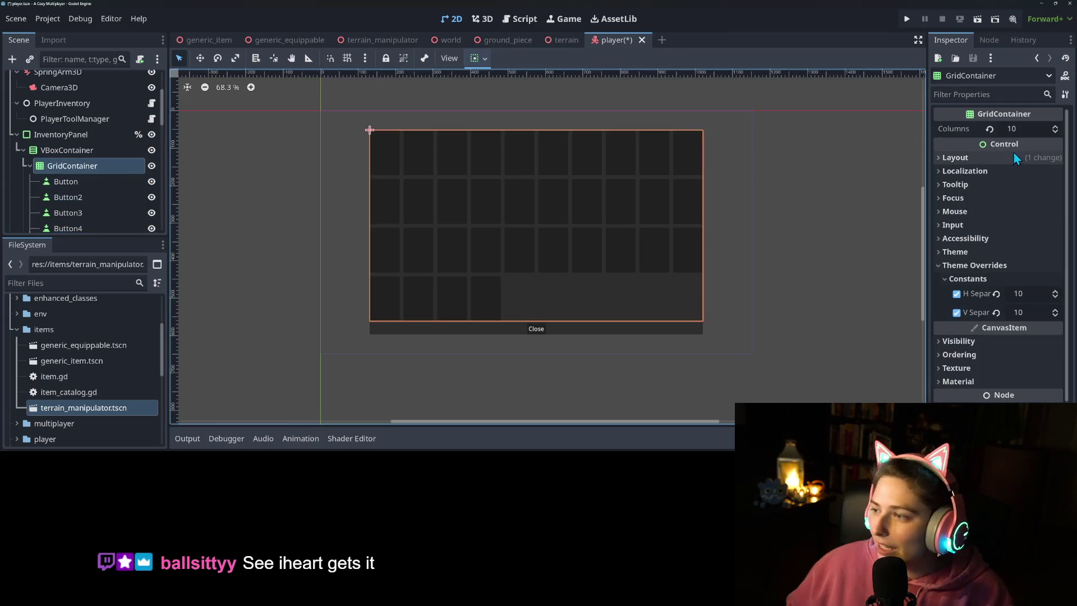
{"action": "left_click", "coordinate": [1027, 128]}
{"action": "type", "text": "3"}
{"action": "key", "text": "Return"}
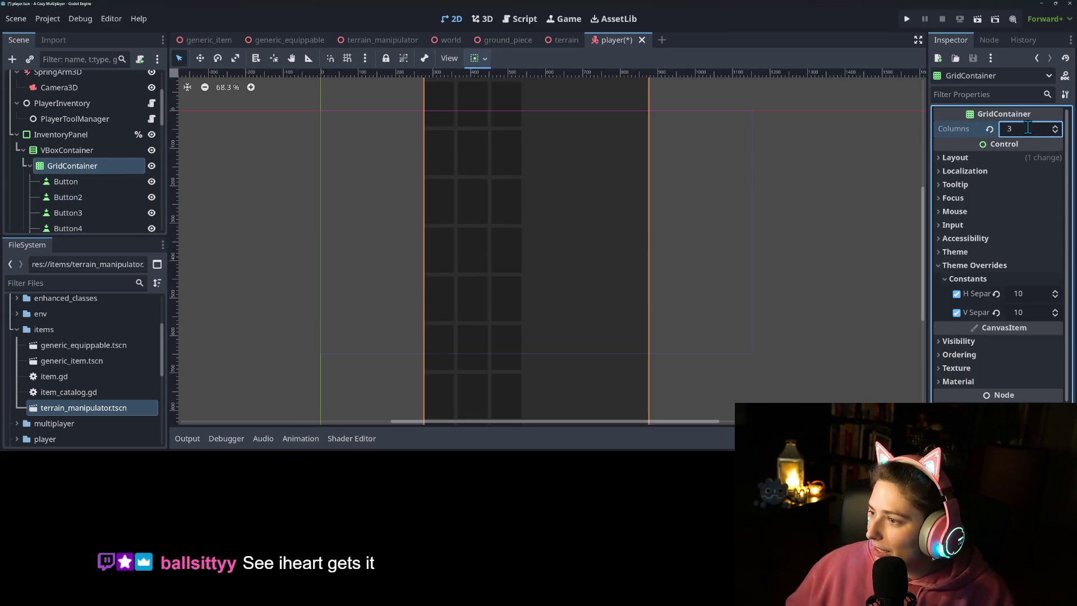
{"action": "left_click", "coordinate": [1038, 129]}
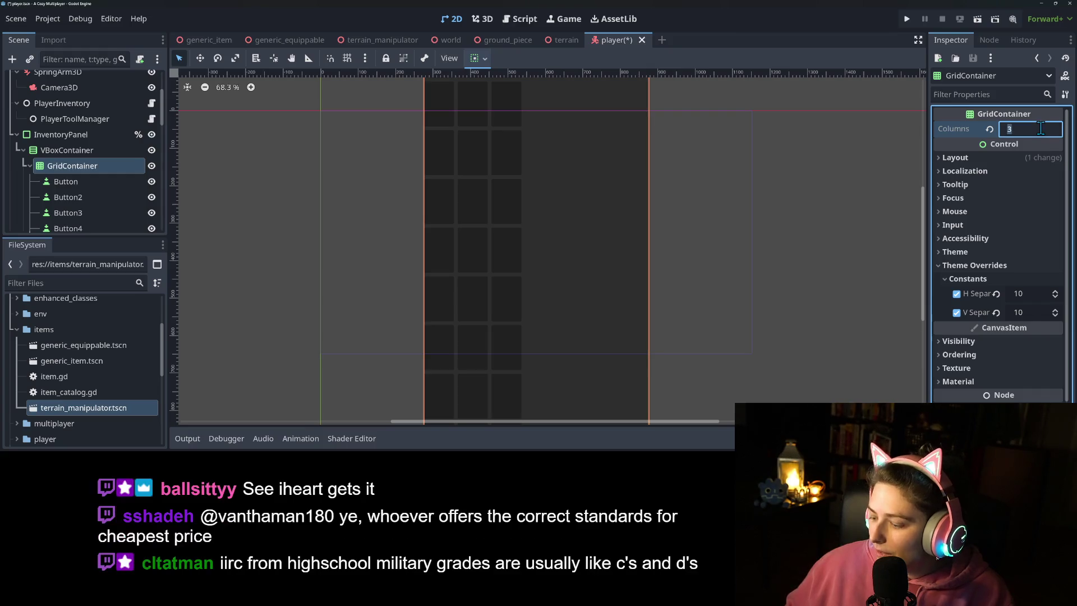
{"action": "type", "text": "6"}
{"action": "key", "text": "Return"}
Step: Try 7 and 6 columns again, then settle the grid on 7 columns
{"action": "left_click", "coordinate": [1038, 129]}
{"action": "type", "text": "7"}
{"action": "key", "text": "Return"}
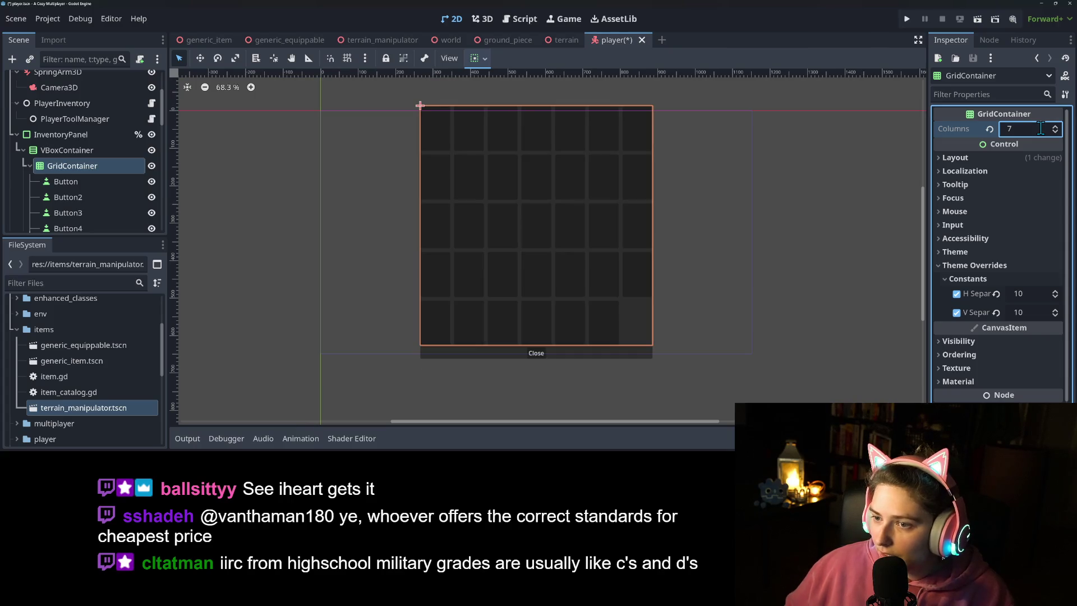
{"action": "left_click", "coordinate": [1041, 129]}
{"action": "type", "text": "6"}
{"action": "key", "text": "Return"}
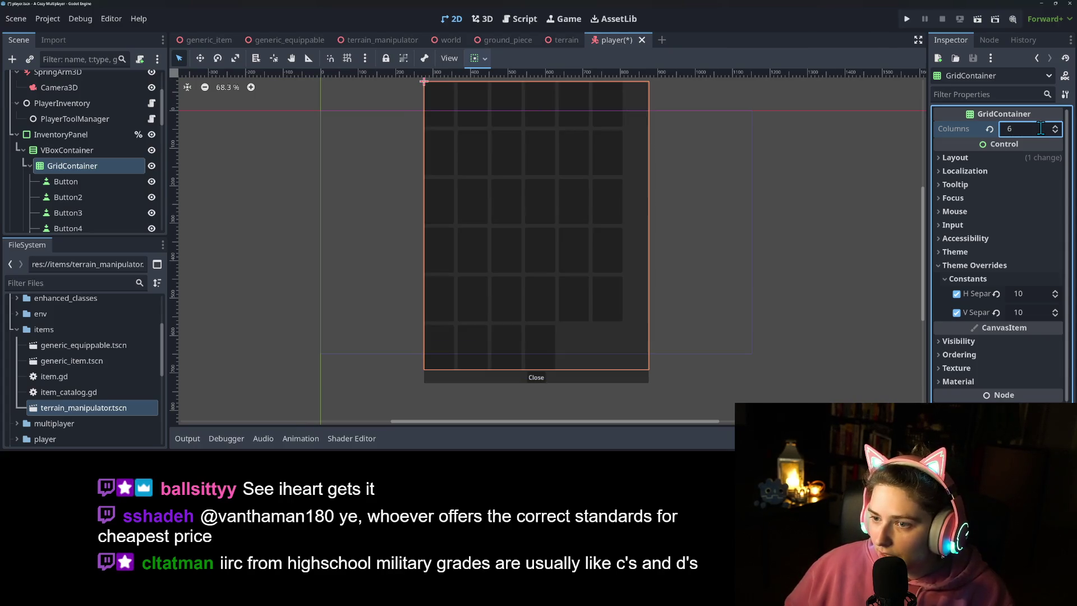
{"action": "left_click", "coordinate": [1041, 129]}
{"action": "type", "text": "7"}
{"action": "key", "text": "Return"}
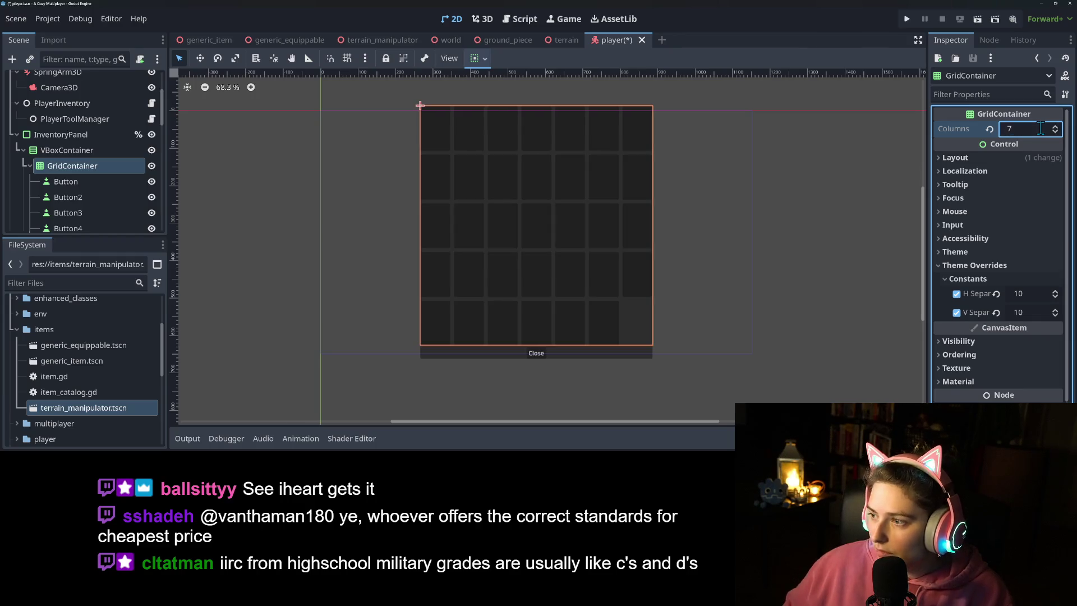
{"action": "left_click", "coordinate": [1032, 157]}
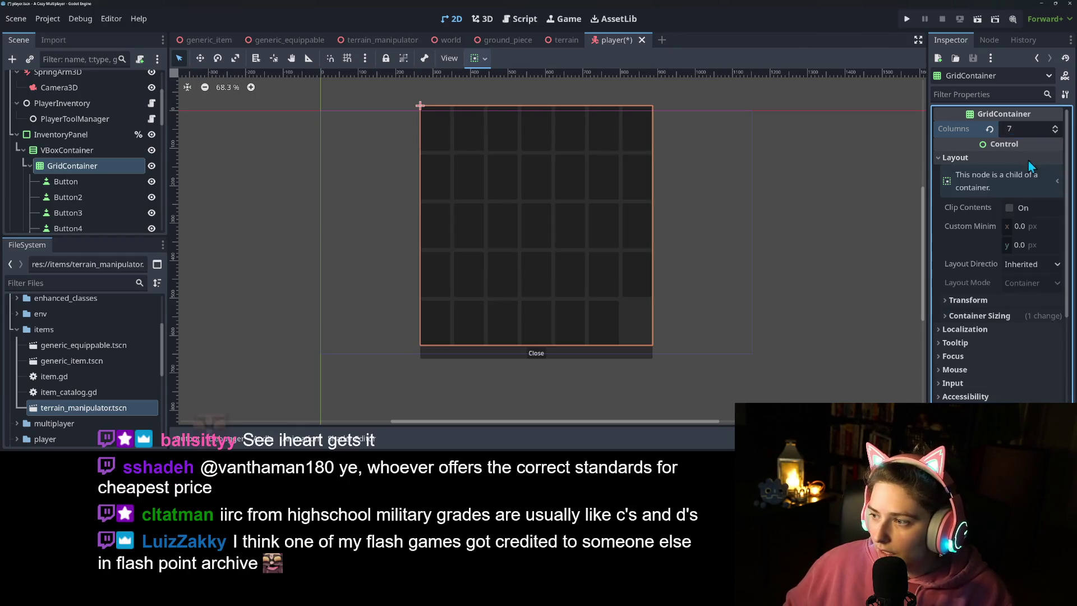
Step: Set the GridContainer's custom minimum width to 620 px and save the player scene
{"action": "left_click", "coordinate": [982, 317]}
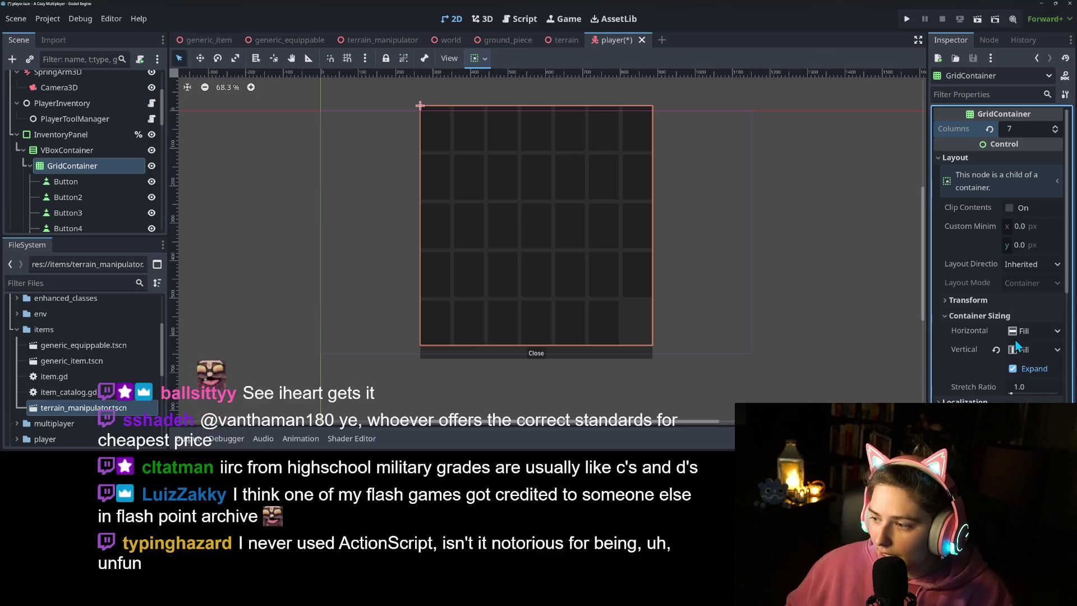
{"action": "left_click", "coordinate": [966, 300]}
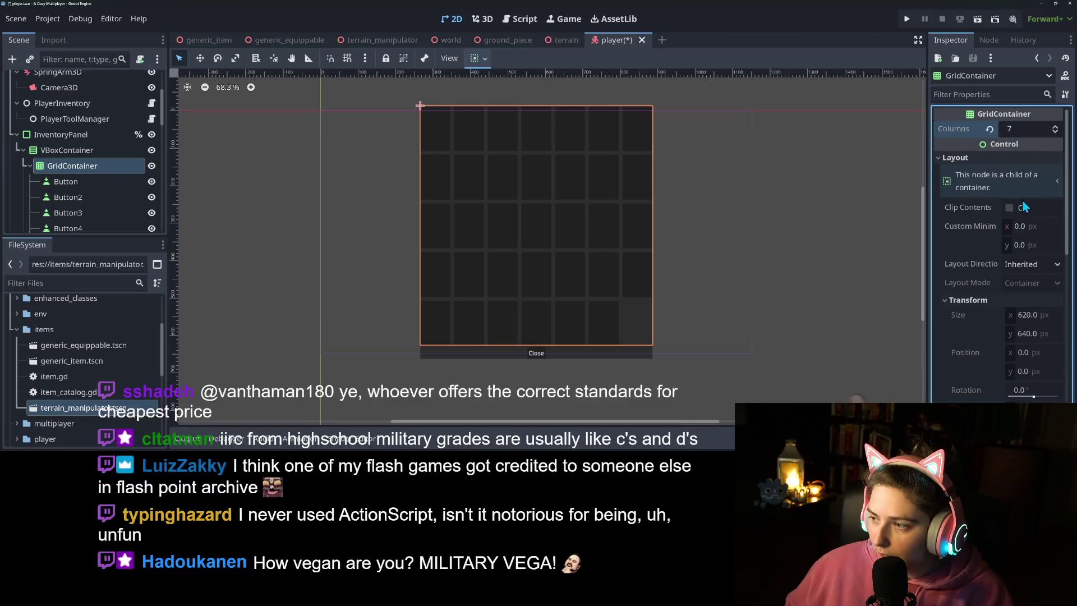
{"action": "left_click", "coordinate": [1043, 228]}
{"action": "type", "text": "620"}
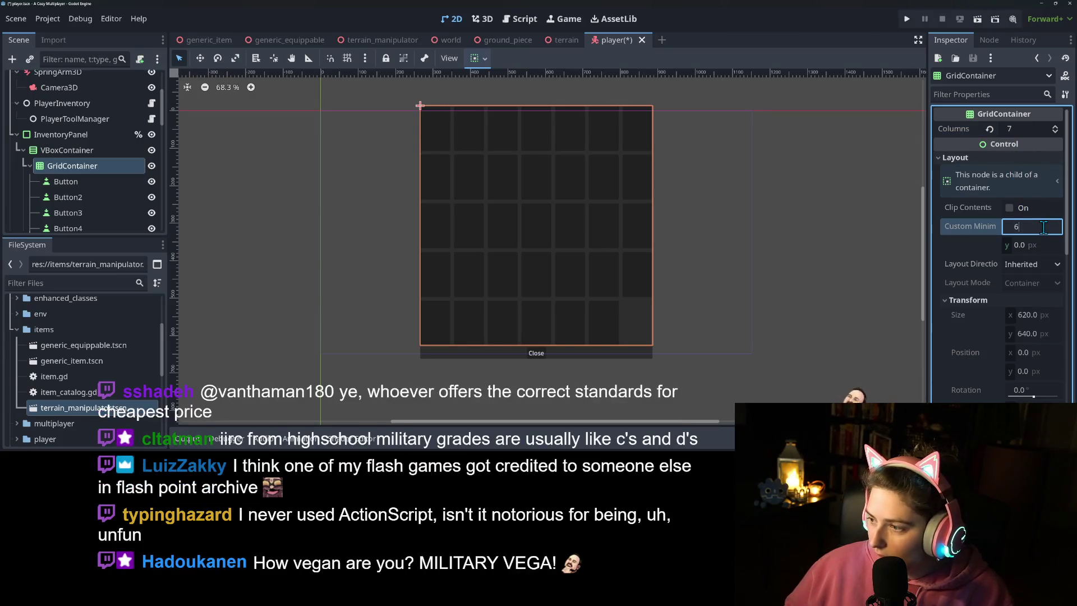
{"action": "key", "text": "Return"}
{"action": "key", "text": "ctrl+s"}
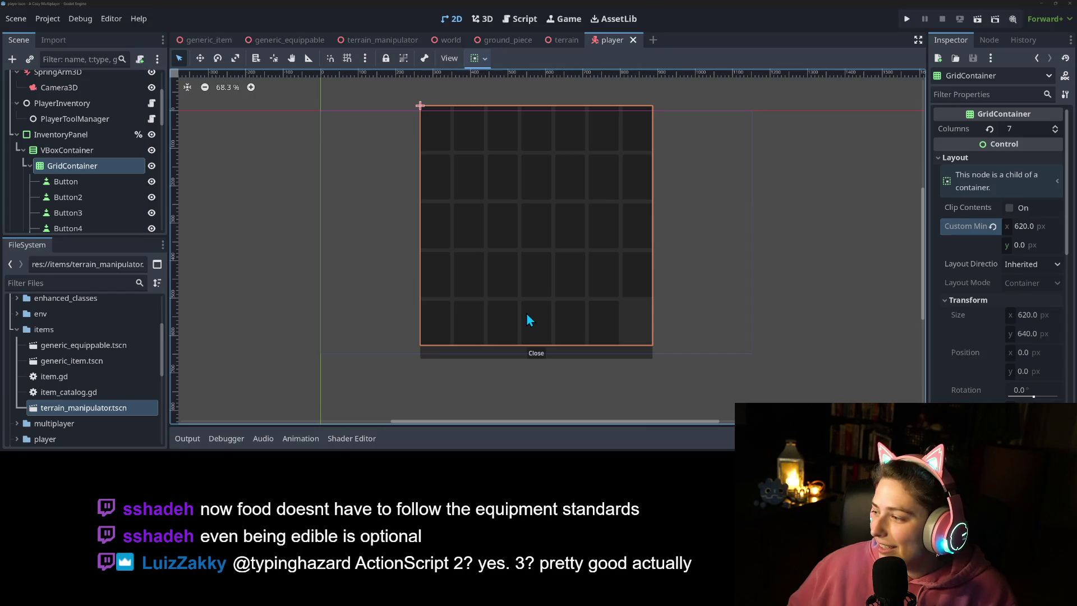
{"action": "right_click", "coordinate": [74, 154]}
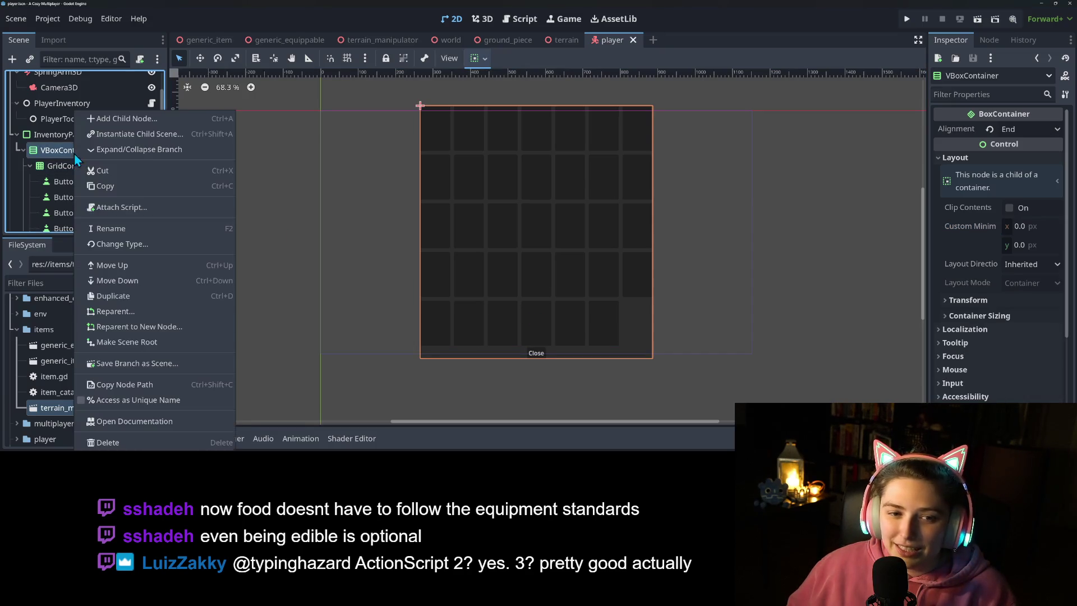
Step: Create a ScrollContainer under VBoxContainer and reparent the GridContainer into it
{"action": "left_click", "coordinate": [113, 118]}
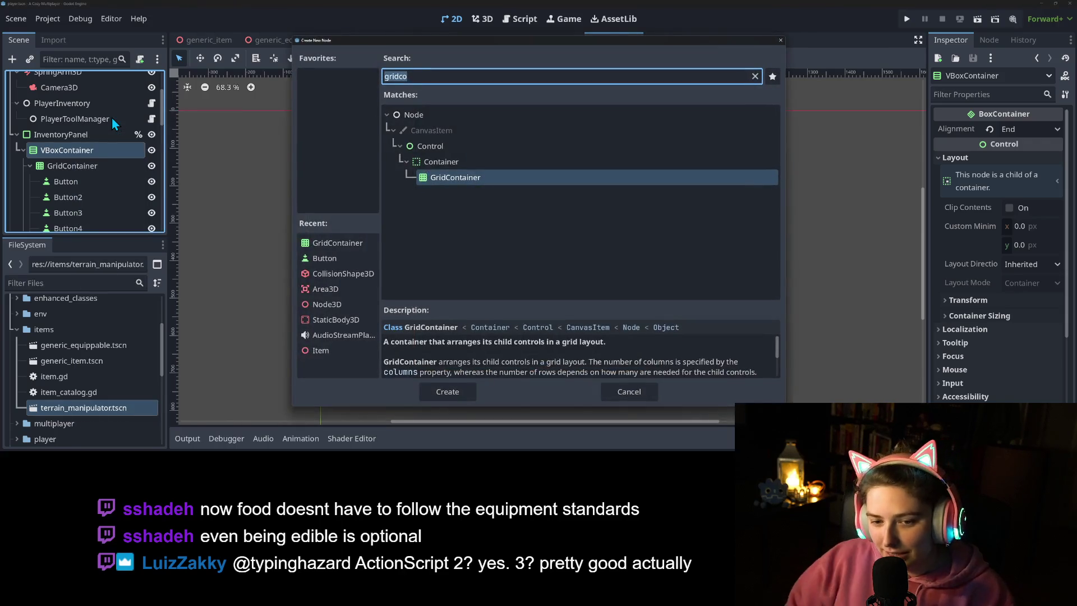
{"action": "type", "text": "scre"}
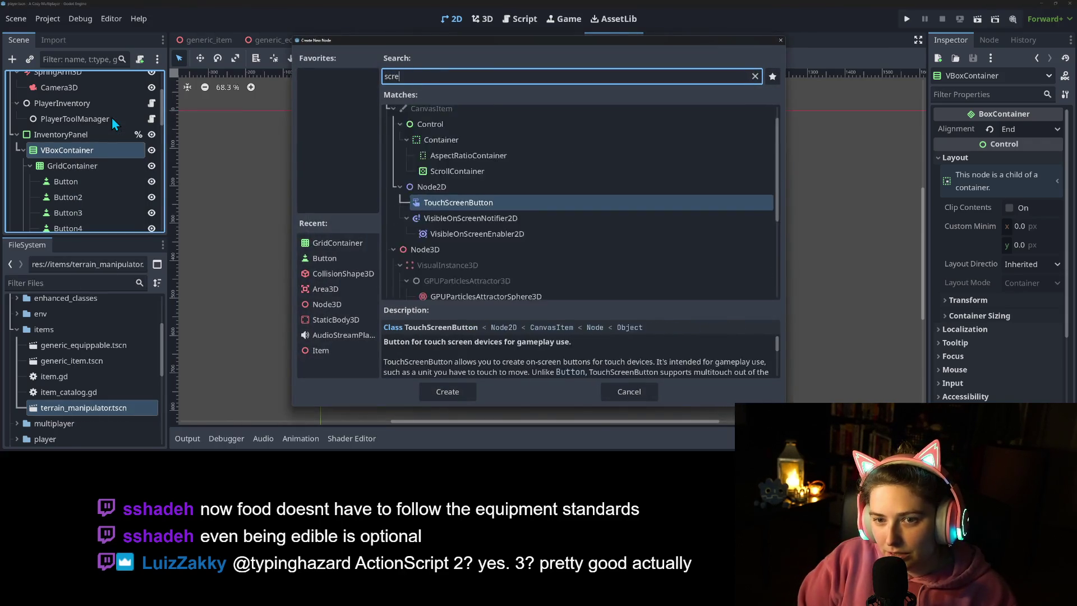
{"action": "key", "text": "BackSpace"}
{"action": "type", "text": "oll"}
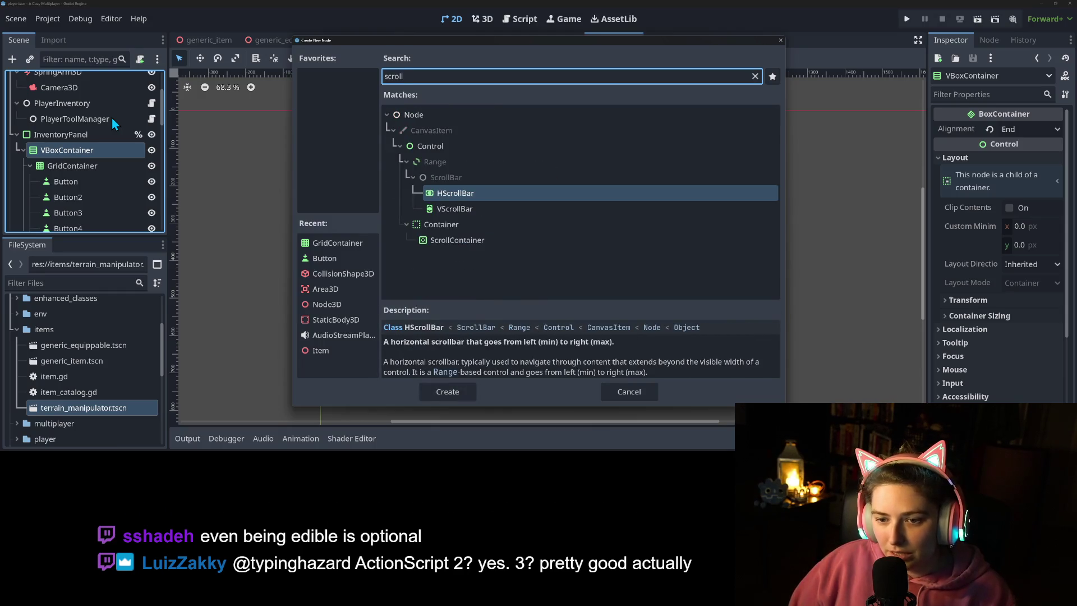
{"action": "key", "text": "Down"}
{"action": "key", "text": "Down"}
{"action": "key", "text": "Down"}
{"action": "key", "text": "Return"}
{"action": "mouse_move", "coordinate": [56, 216]}
{"action": "left_mouse_down"}
{"action": "mouse_move", "coordinate": [71, 79]}
{"action": "mouse_move", "coordinate": [70, 173]}
{"action": "left_mouse_up"}
{"action": "left_click", "coordinate": [73, 172]}
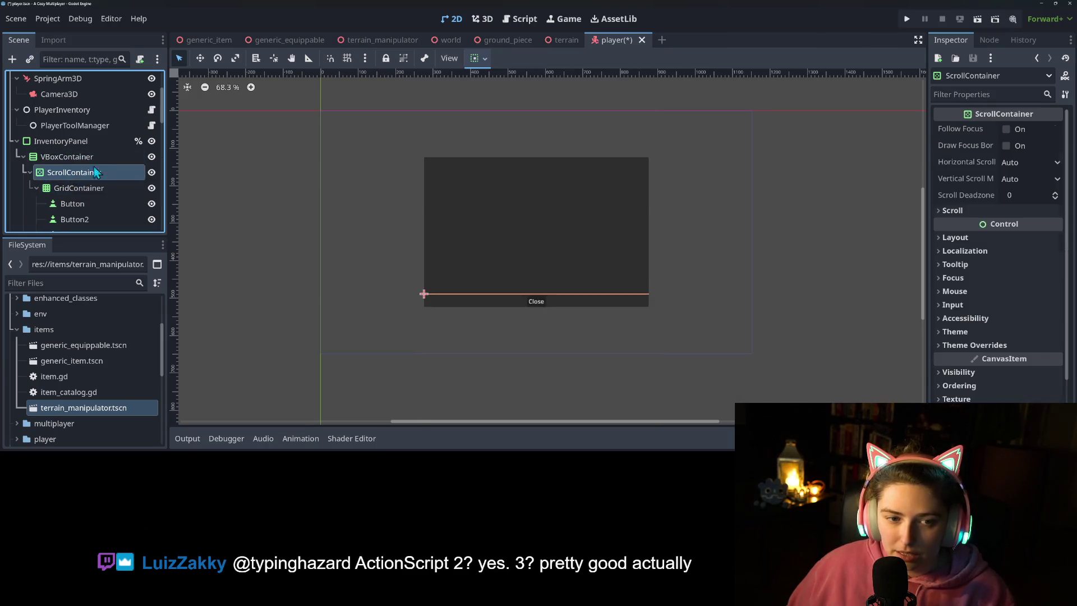
Step: Enable Vertical Expand on the ScrollContainer from the toolbar sizing options
{"action": "left_click", "coordinate": [480, 57]}
{"action": "left_click", "coordinate": [539, 171]}
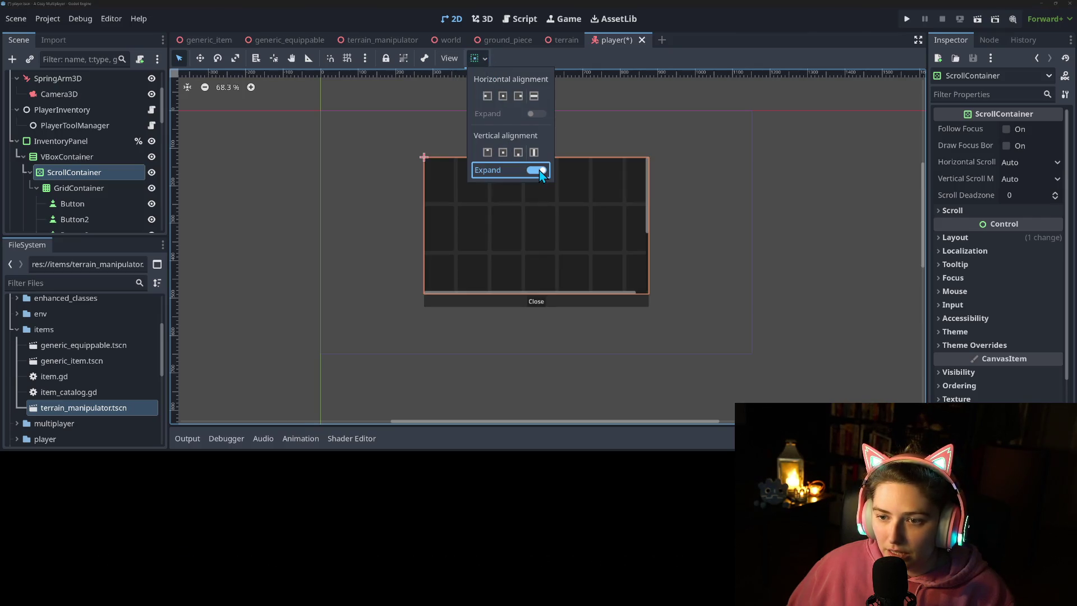
{"action": "left_click", "coordinate": [80, 194]}
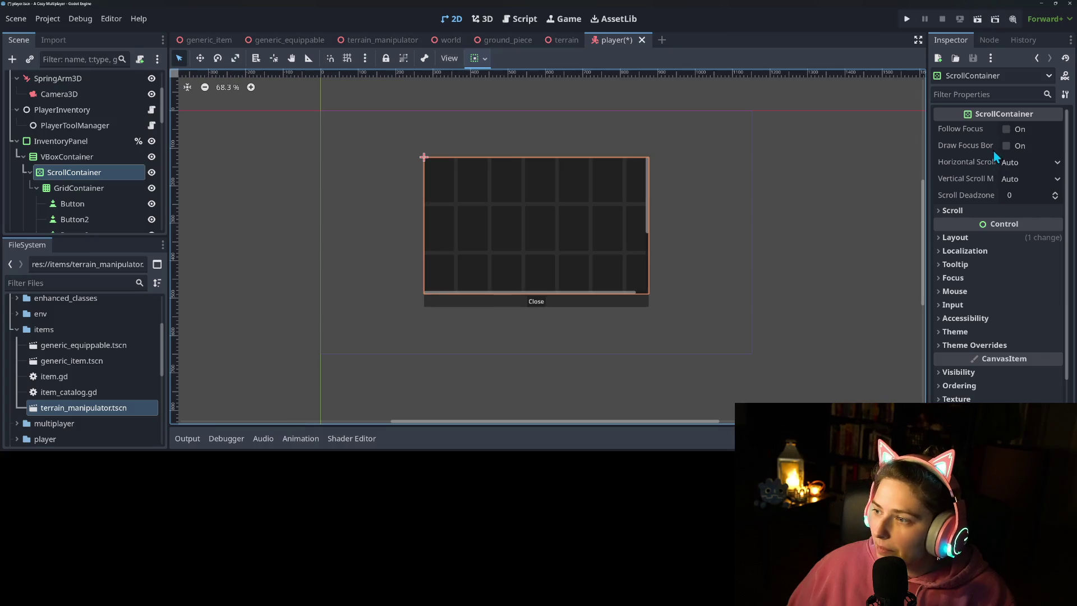
Step: Set the ScrollContainer's Horizontal Scroll Mode to Disabled
{"action": "left_click", "coordinate": [1021, 163]}
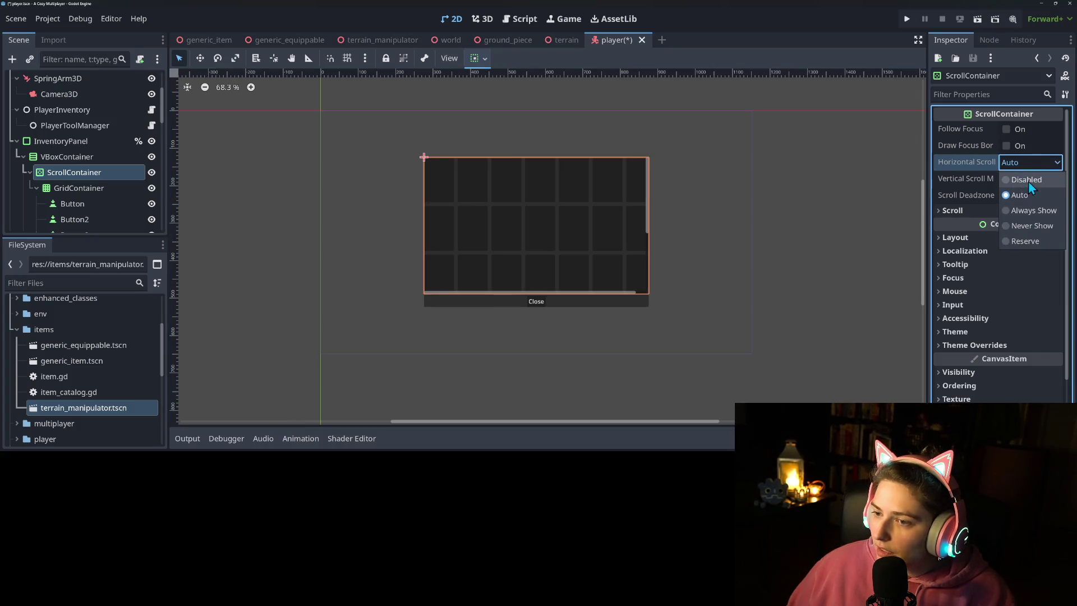
{"action": "left_click", "coordinate": [1028, 181]}
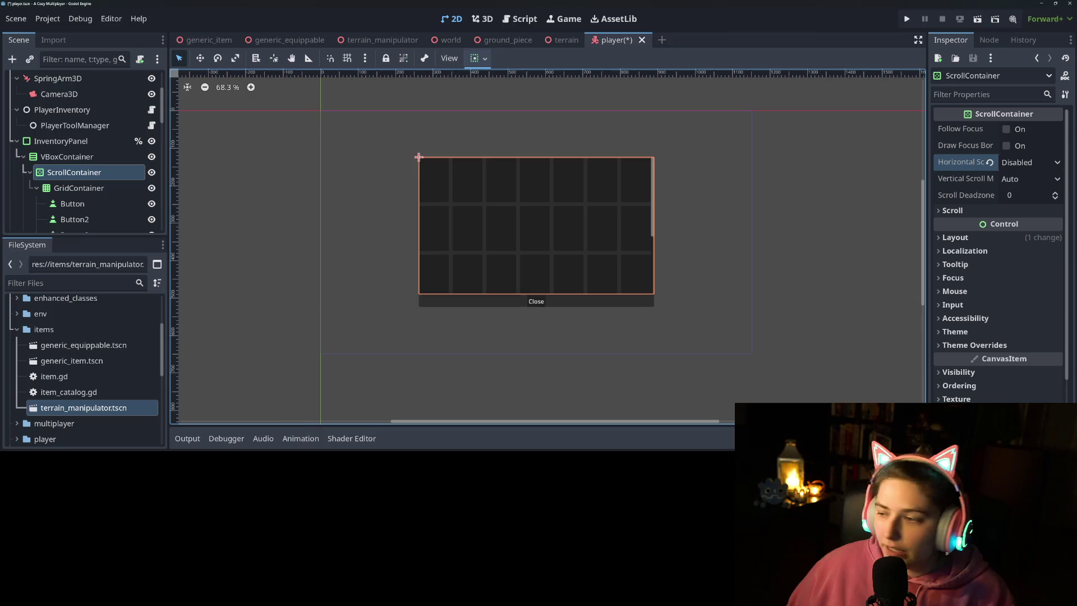
{"action": "left_click", "coordinate": [987, 344]}
{"action": "left_click", "coordinate": [986, 359]}
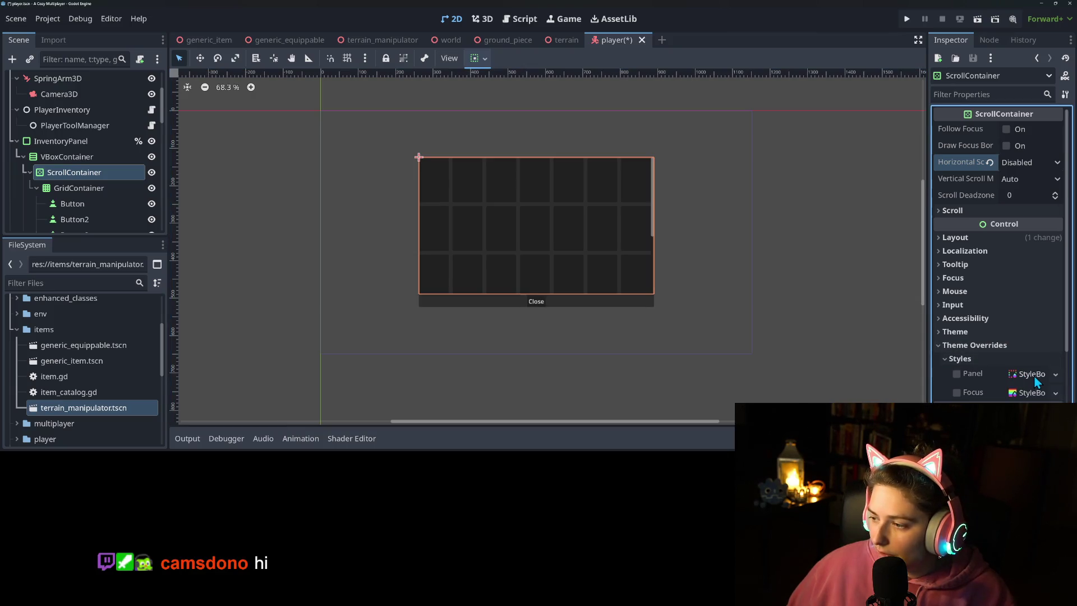
Step: Assign a new StyleBoxEmpty to the Panel style override and set its right content margin to 10
{"action": "scroll", "coordinate": [982, 349], "scroll_direction": "down", "scroll_amount": 5}
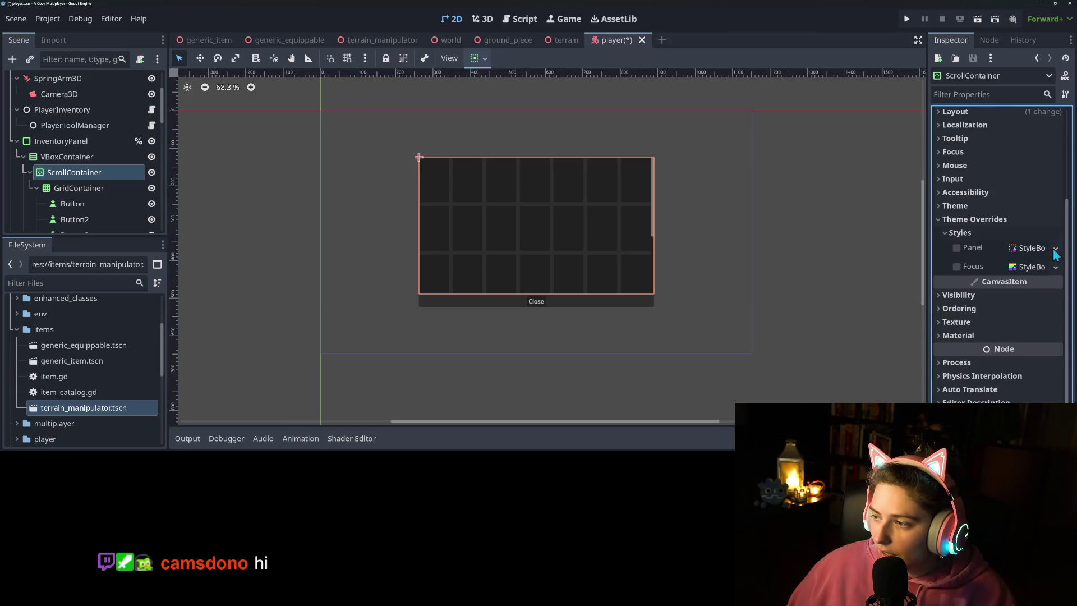
{"action": "left_click", "coordinate": [1056, 248]}
{"action": "left_click", "coordinate": [1024, 261]}
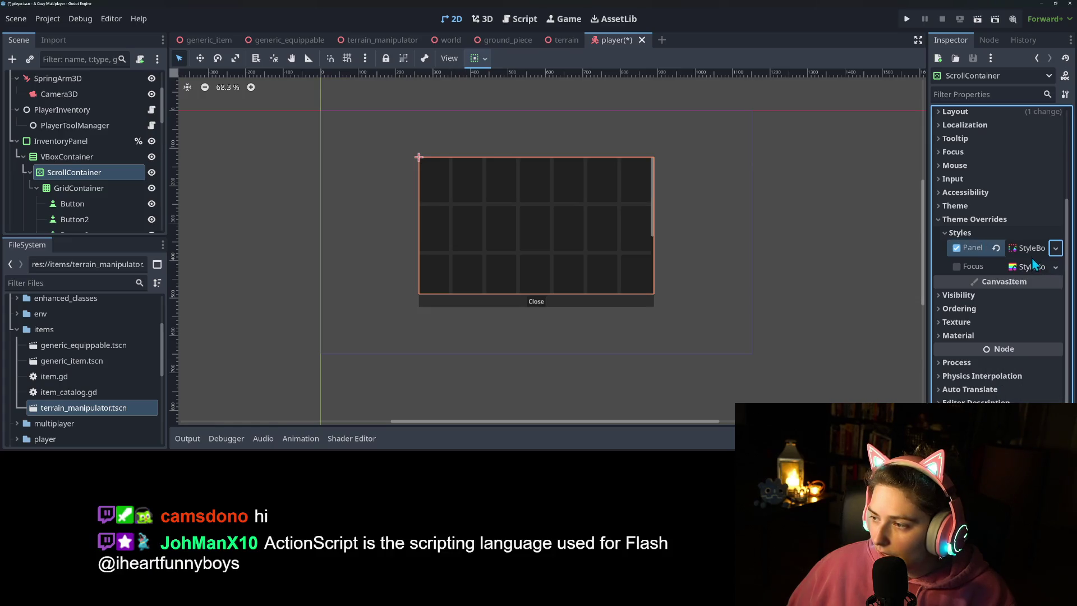
{"action": "scroll", "coordinate": [1033, 320], "scroll_direction": "down", "scroll_amount": 3}
{"action": "left_click", "coordinate": [998, 263]}
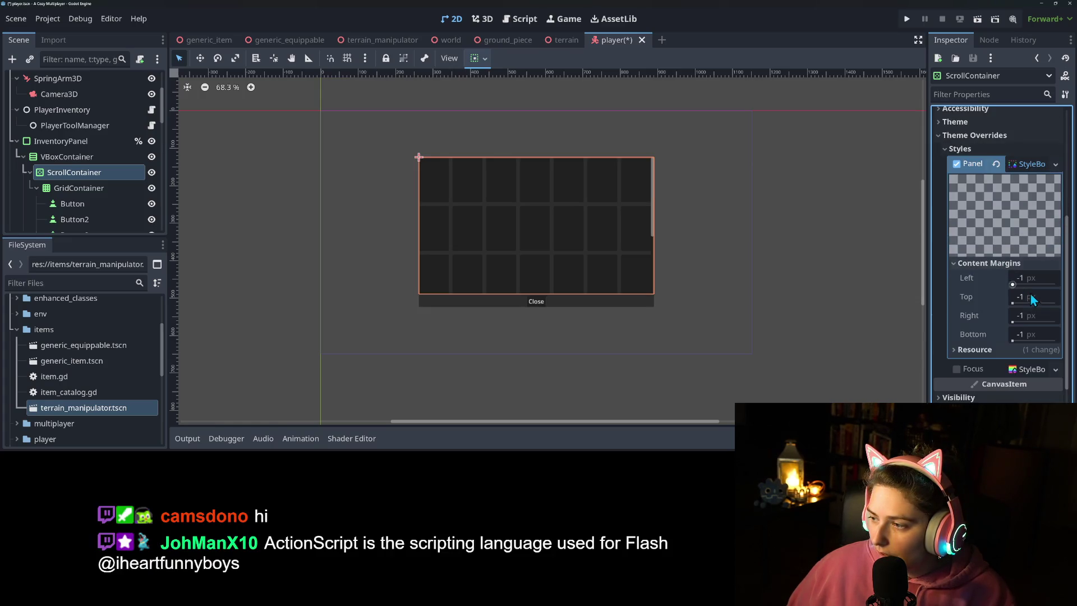
{"action": "left_click", "coordinate": [1029, 315]}
{"action": "type", "text": "10"}
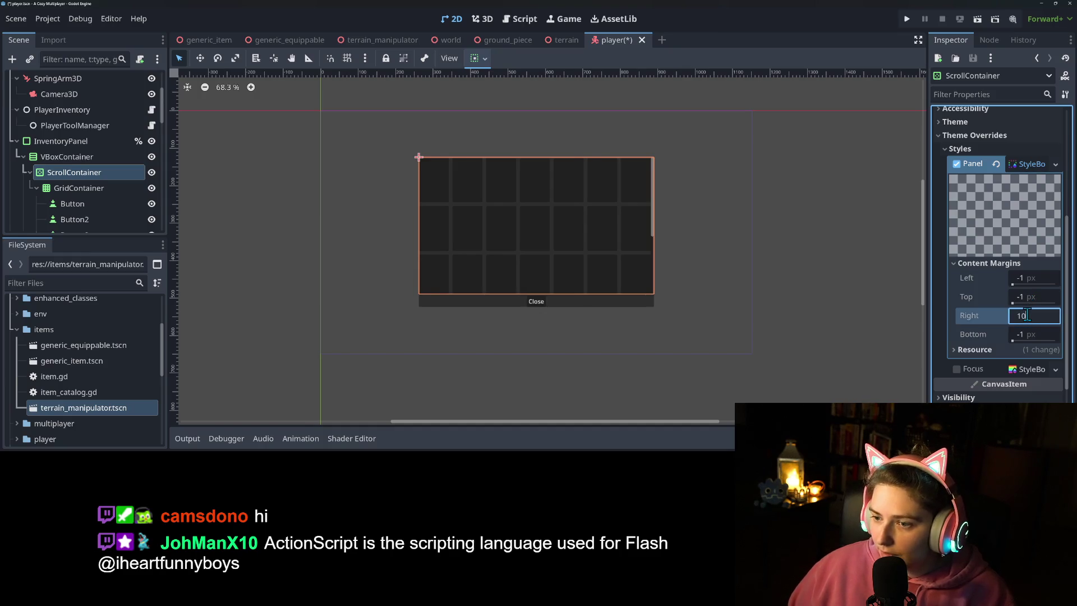
{"action": "key", "text": "Return"}
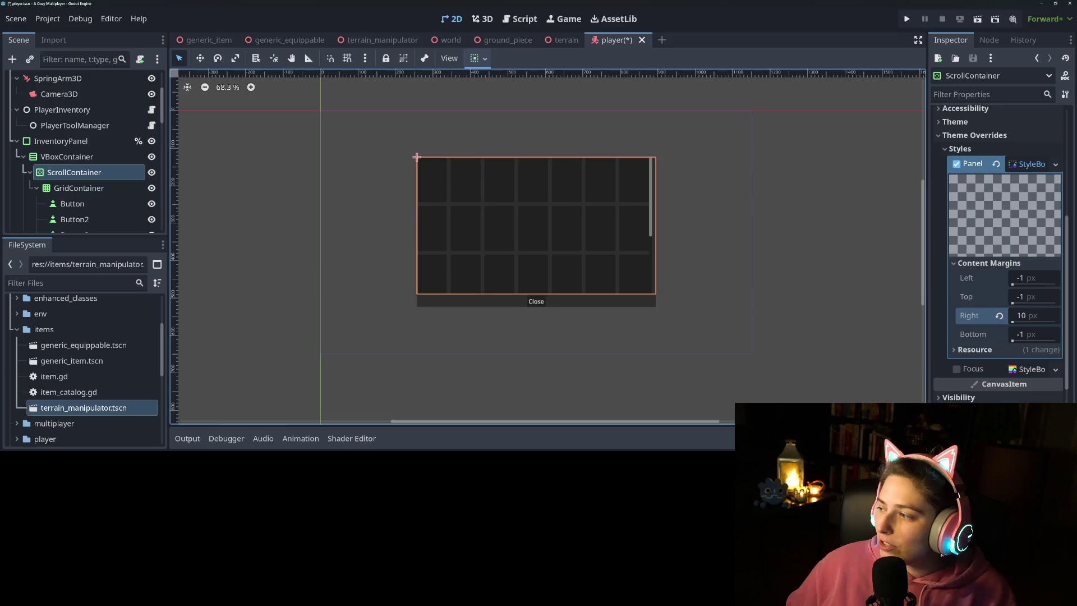
{"action": "scroll", "coordinate": [564, 259], "scroll_direction": "up", "scroll_amount": 2}
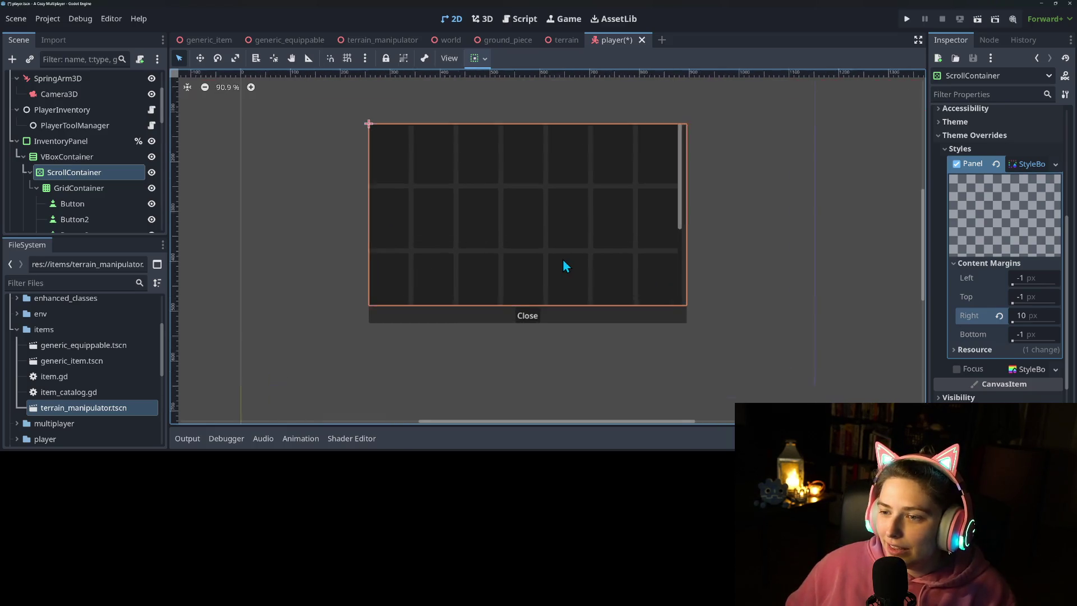
{"action": "left_click", "coordinate": [997, 165]}
{"action": "left_click", "coordinate": [1022, 167]}
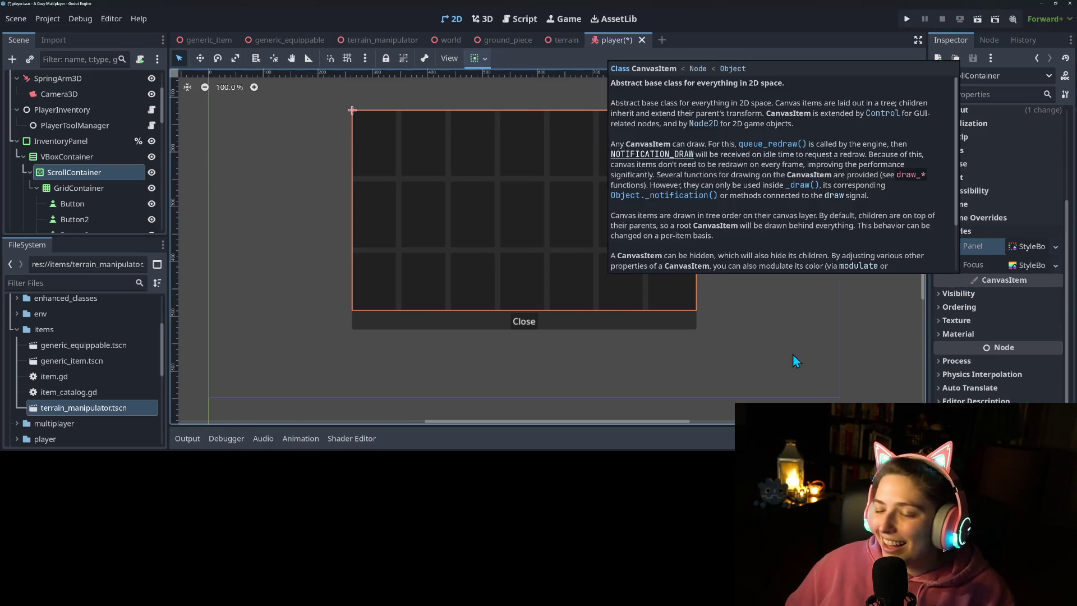
{"action": "left_click", "coordinate": [587, 370]}
{"action": "left_click", "coordinate": [651, 317]}
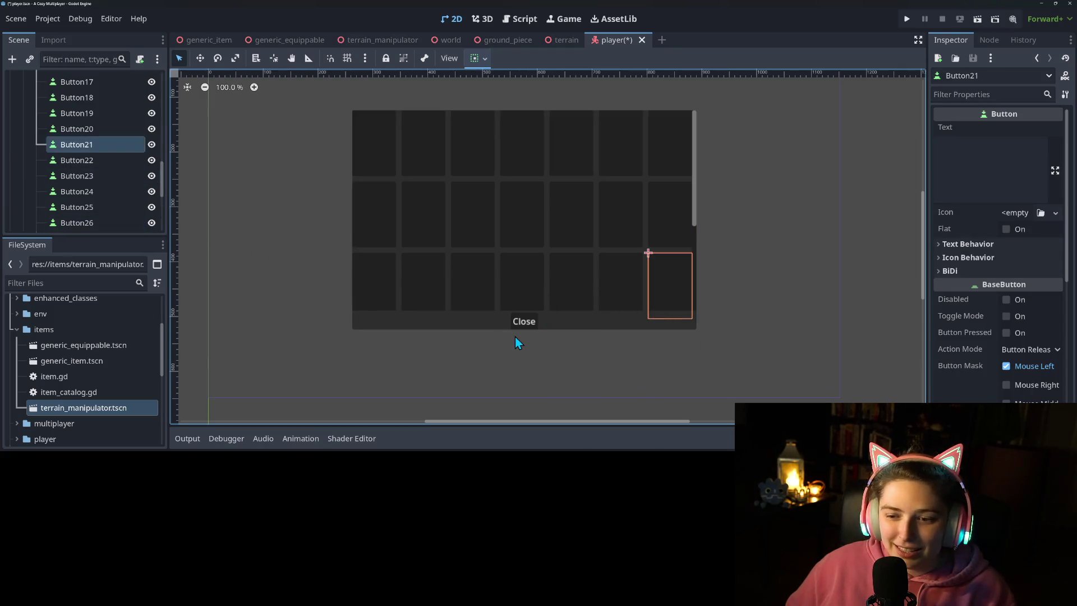
{"action": "left_click", "coordinate": [479, 321]}
{"action": "scroll", "coordinate": [323, 323], "scroll_direction": "down", "scroll_amount": 2}
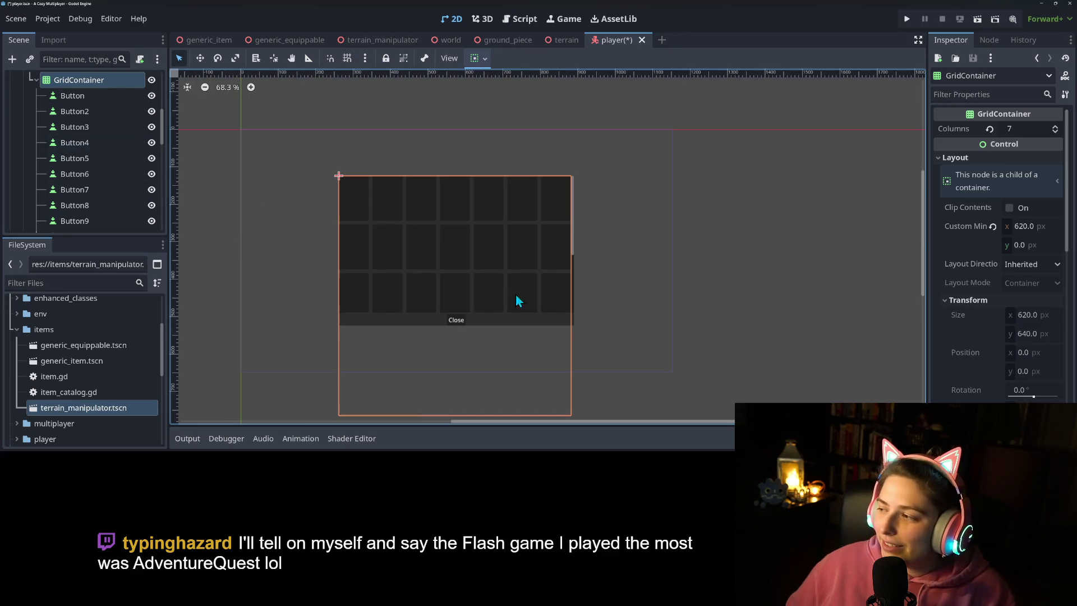
{"action": "scroll", "coordinate": [483, 317], "scroll_direction": "up", "scroll_amount": 2}
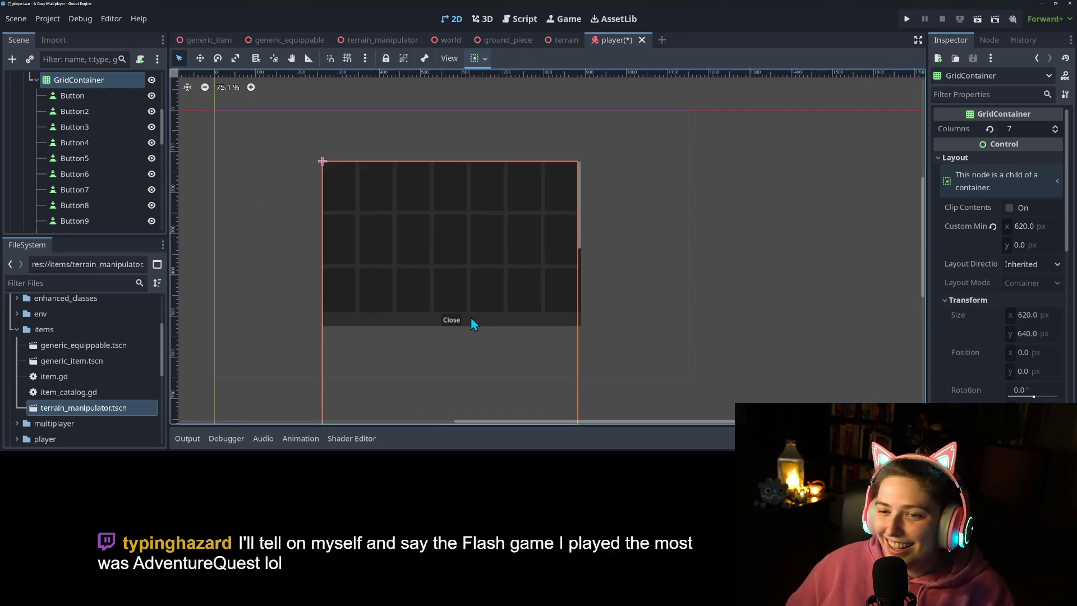
{"action": "mouse_move", "coordinate": [493, 312]}
{"action": "left_mouse_down"}
{"action": "mouse_move", "coordinate": [651, 346]}
{"action": "mouse_move", "coordinate": [531, 312]}
{"action": "mouse_move", "coordinate": [533, 323]}
{"action": "left_mouse_up"}
{"action": "scroll", "coordinate": [534, 323], "scroll_direction": "up", "scroll_amount": 1}
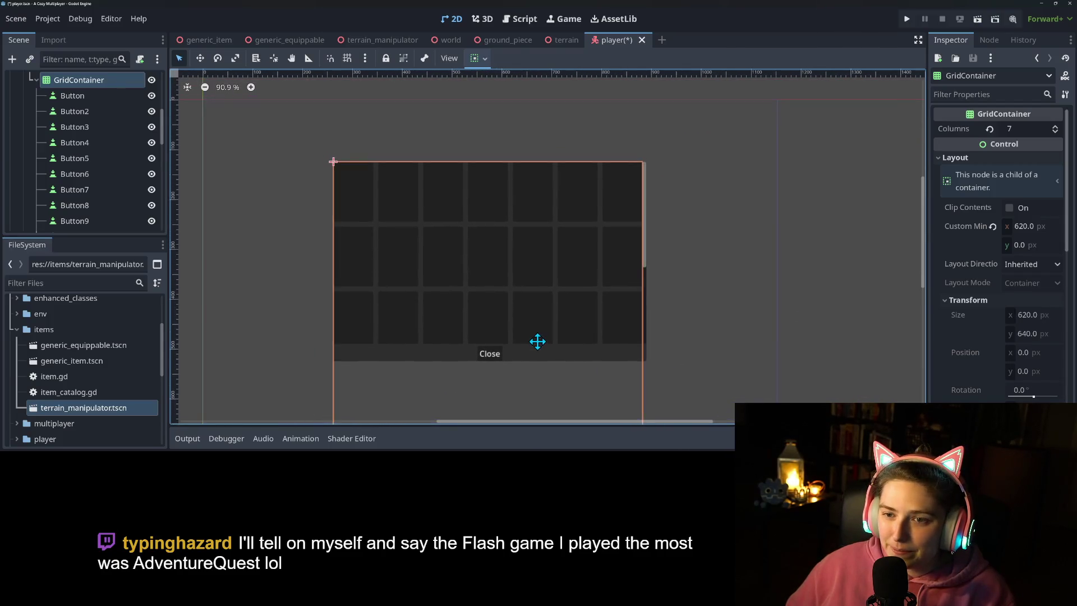
{"action": "scroll", "coordinate": [537, 348], "scroll_direction": "up", "scroll_amount": 2}
{"action": "scroll", "coordinate": [537, 348], "scroll_direction": "down", "scroll_amount": 3}
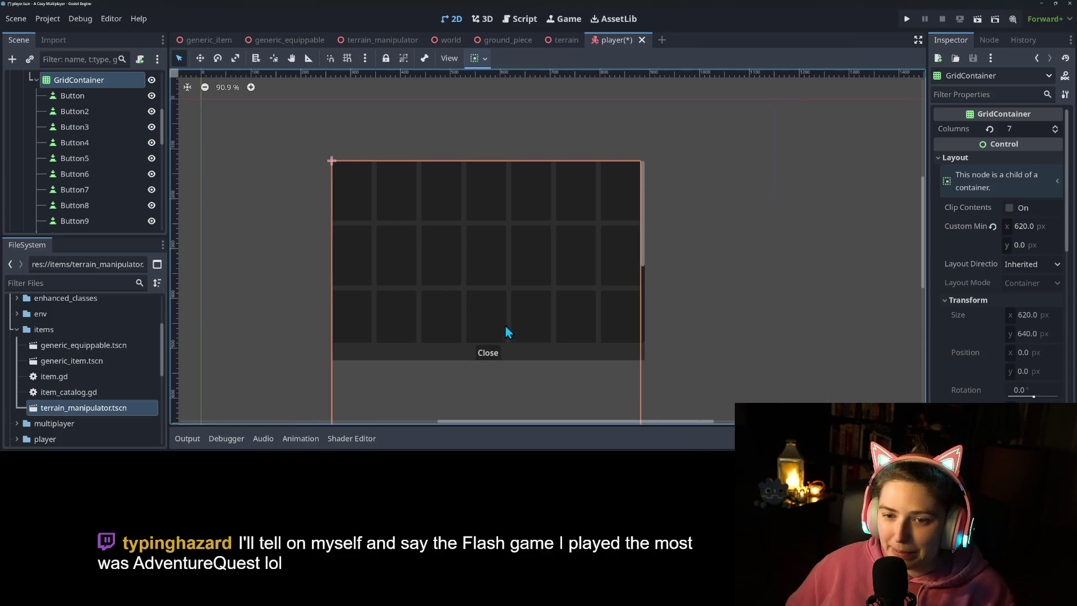
{"action": "left_click", "coordinate": [89, 95]}
Step: Delete the seventeen slot buttons Button17 through Button33
{"action": "scroll", "coordinate": [84, 168], "scroll_direction": "down", "scroll_amount": 3}
{"action": "scroll", "coordinate": [84, 186], "scroll_direction": "down", "scroll_amount": 6}
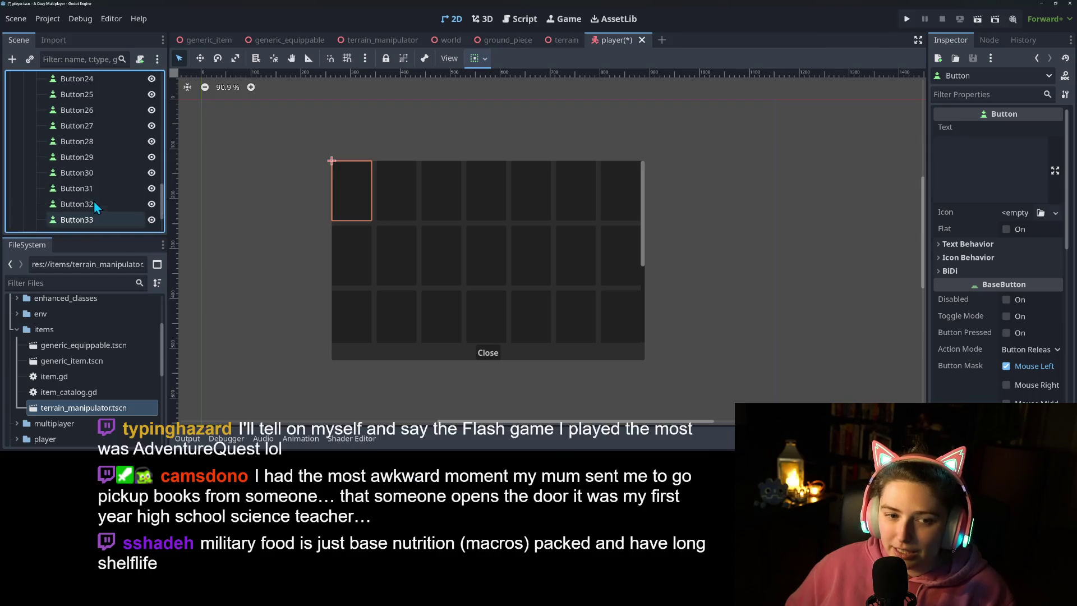
{"action": "left_click", "coordinate": [88, 220]}
{"action": "scroll", "coordinate": [102, 211], "scroll_direction": "up", "scroll_amount": 5}
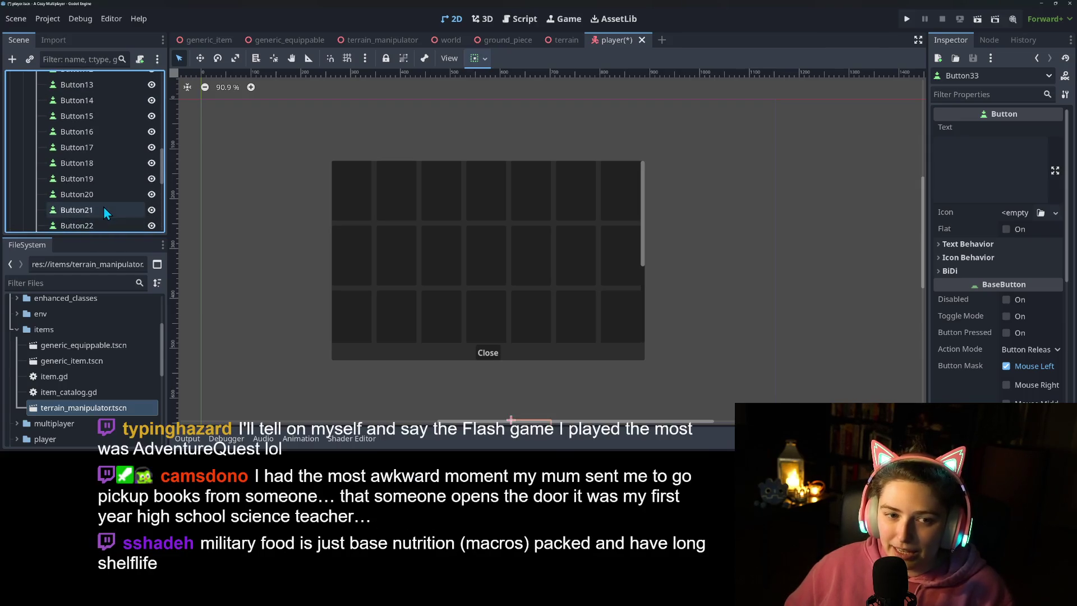
{"action": "left_click", "coordinate": [89, 170], "text": "shift"}
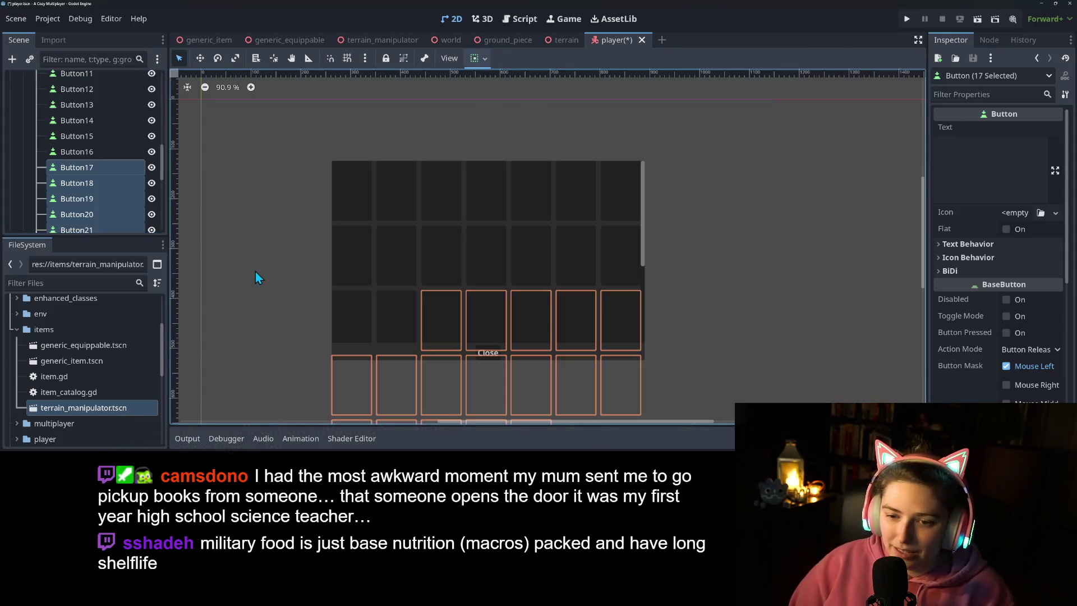
{"action": "key", "text": "Delete"}
{"action": "key", "text": "Return"}
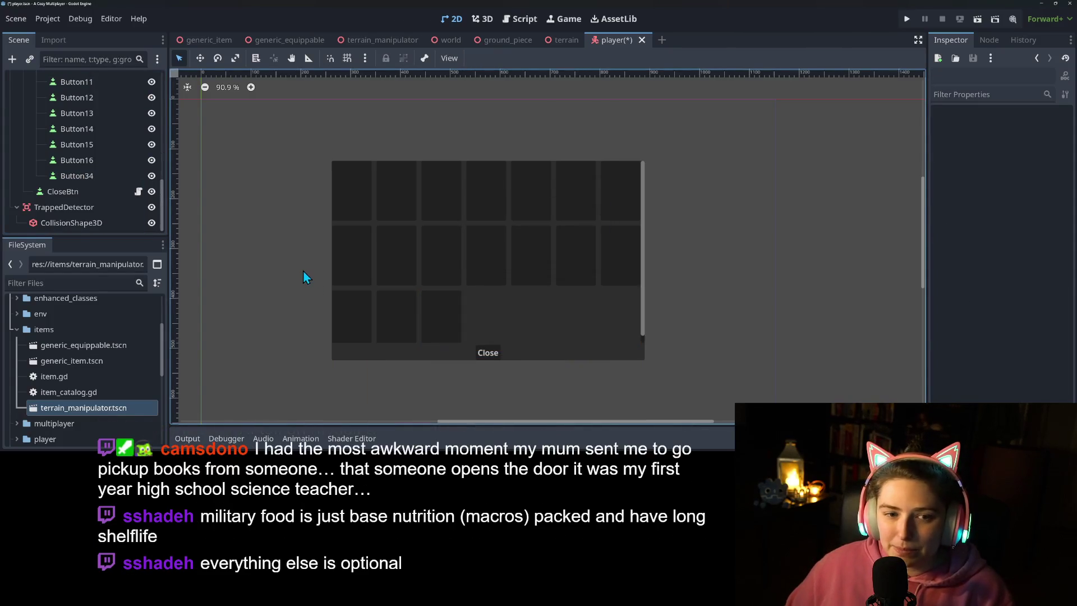
Step: Try 6 columns on the GridContainer, then set Columns back to 7
{"action": "scroll", "coordinate": [62, 151], "scroll_direction": "up", "scroll_amount": 5}
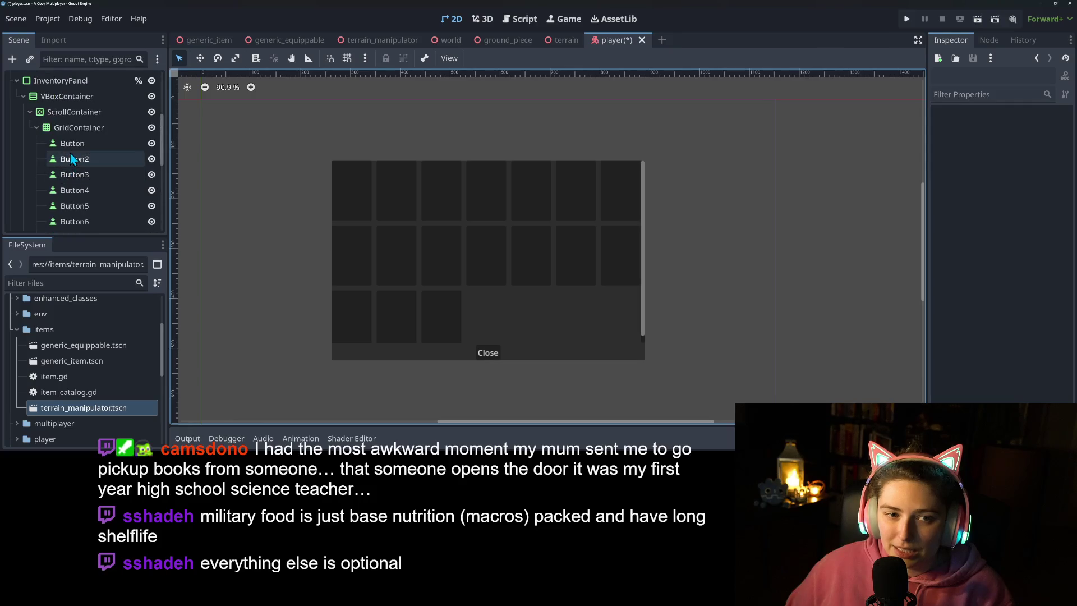
{"action": "left_click", "coordinate": [79, 128]}
{"action": "left_click", "coordinate": [1025, 127]}
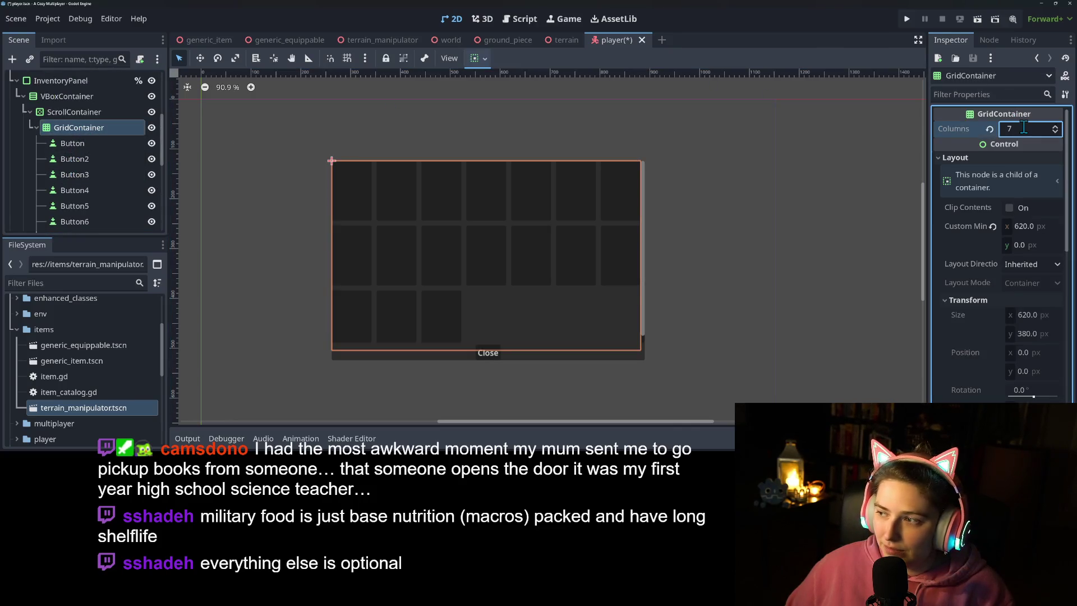
{"action": "type", "text": "9"}
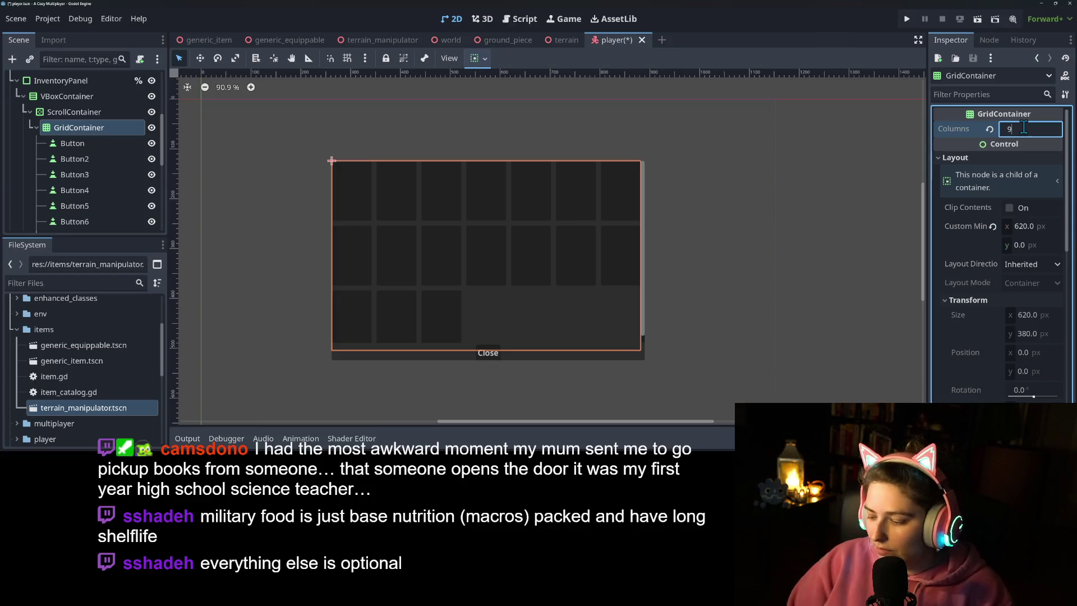
{"action": "key", "text": "BackSpace"}
{"action": "type", "text": "6"}
{"action": "key", "text": "Return"}
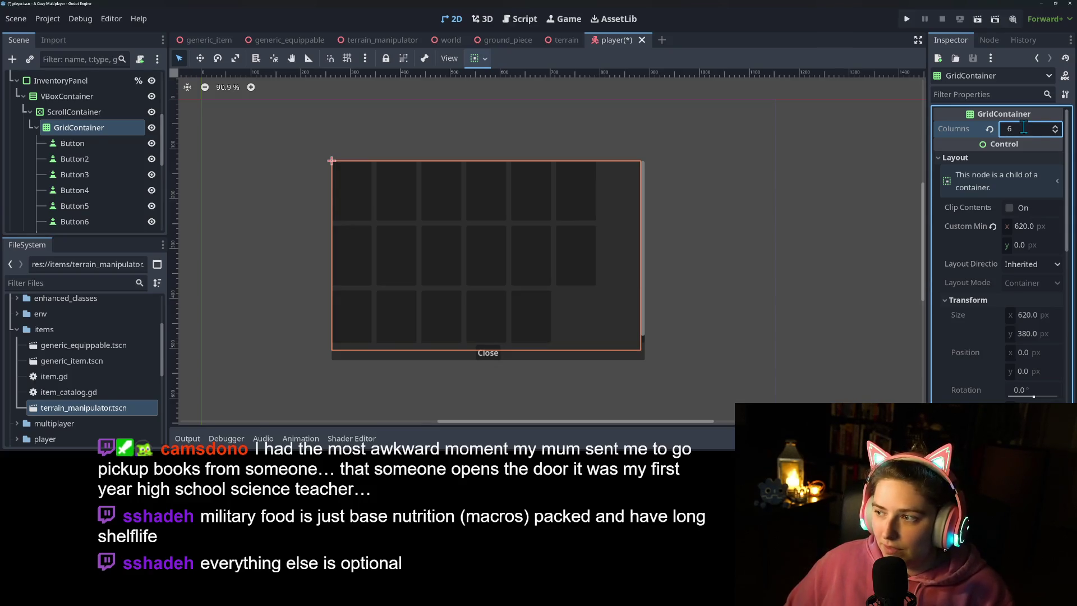
{"action": "left_click", "coordinate": [596, 235]}
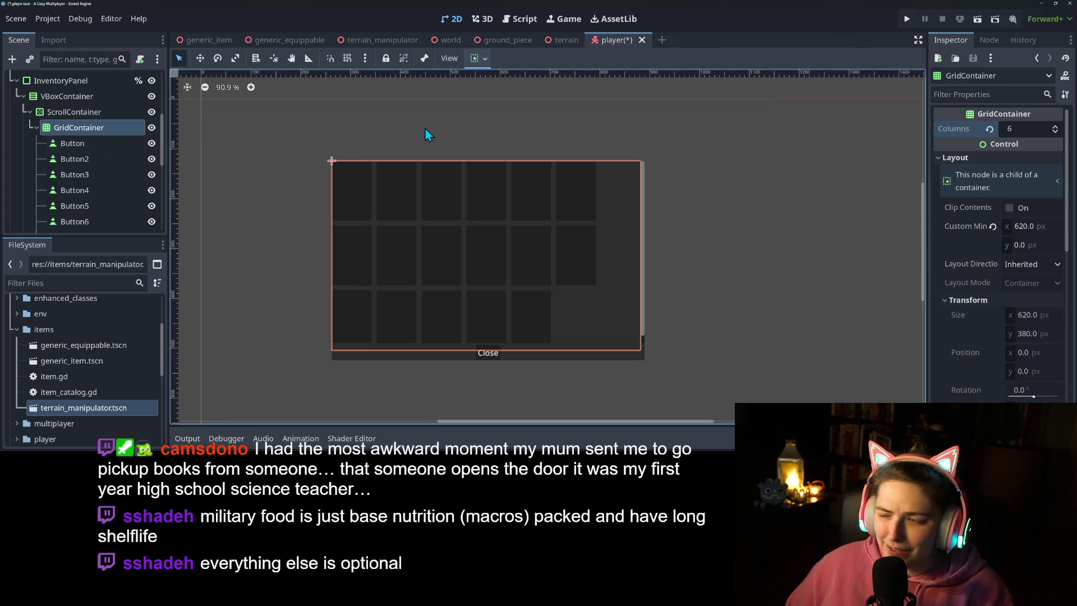
{"action": "left_click", "coordinate": [1033, 129]}
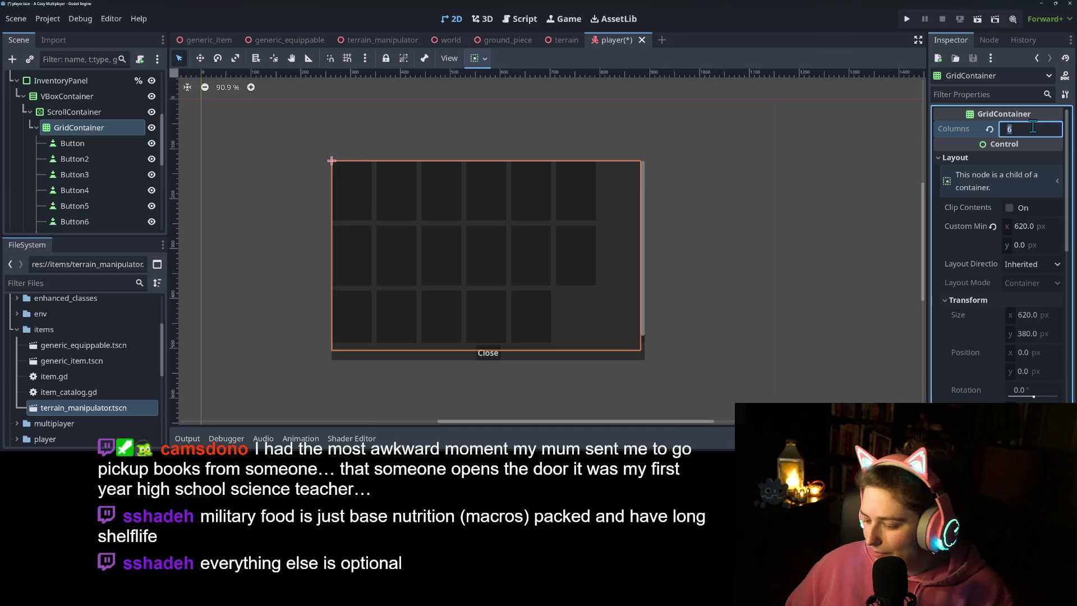
{"action": "type", "text": "7"}
{"action": "key", "text": "Return"}
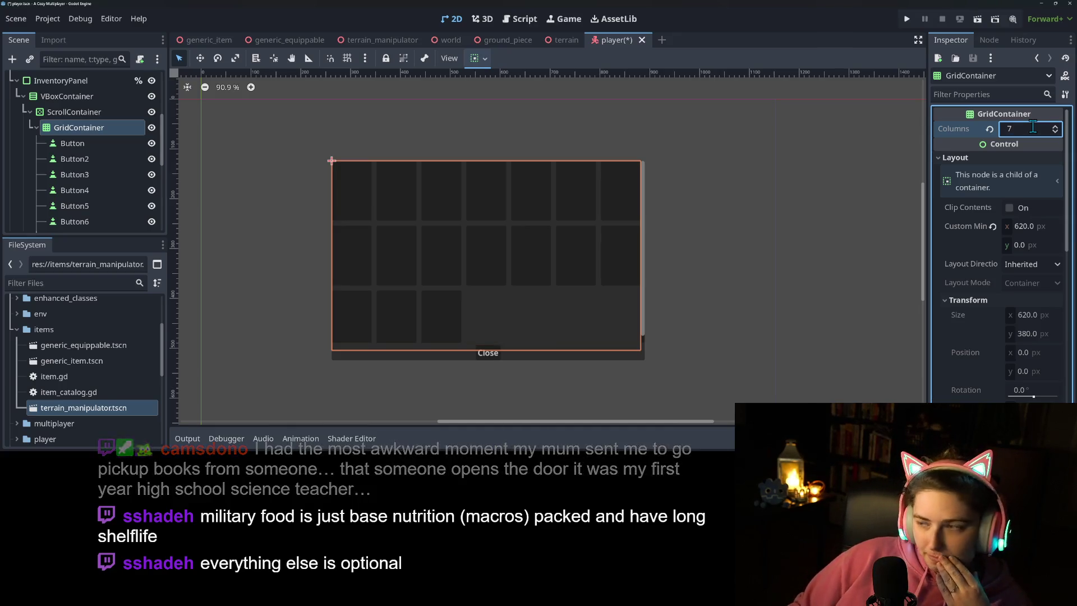
Step: Change the GridContainer node's type to FlowContainer
{"action": "right_click", "coordinate": [122, 132]}
{"action": "left_click", "coordinate": [185, 243]}
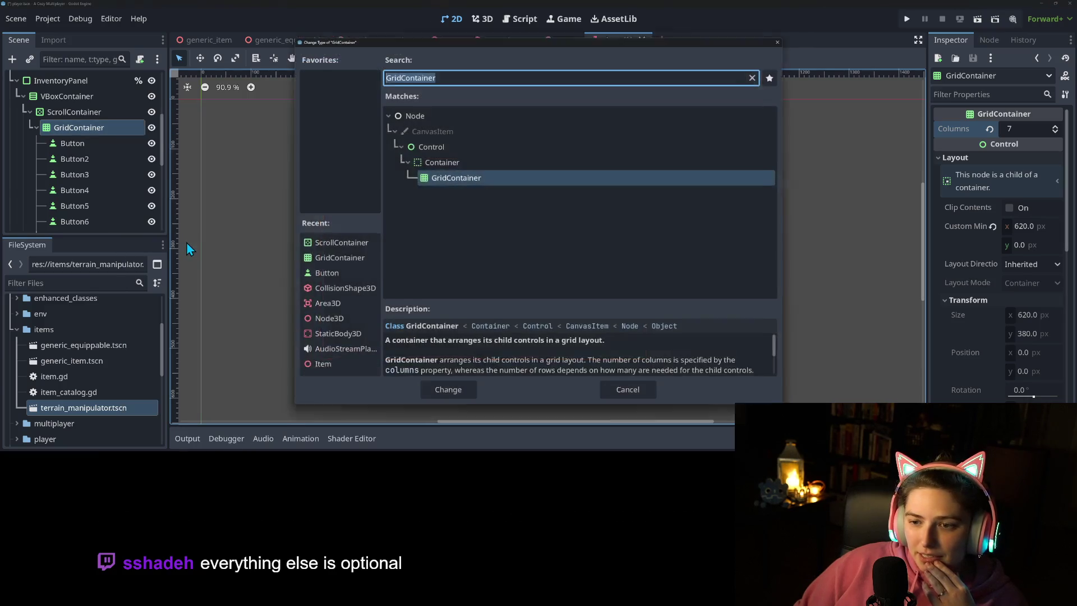
{"action": "type", "text": "flow"}
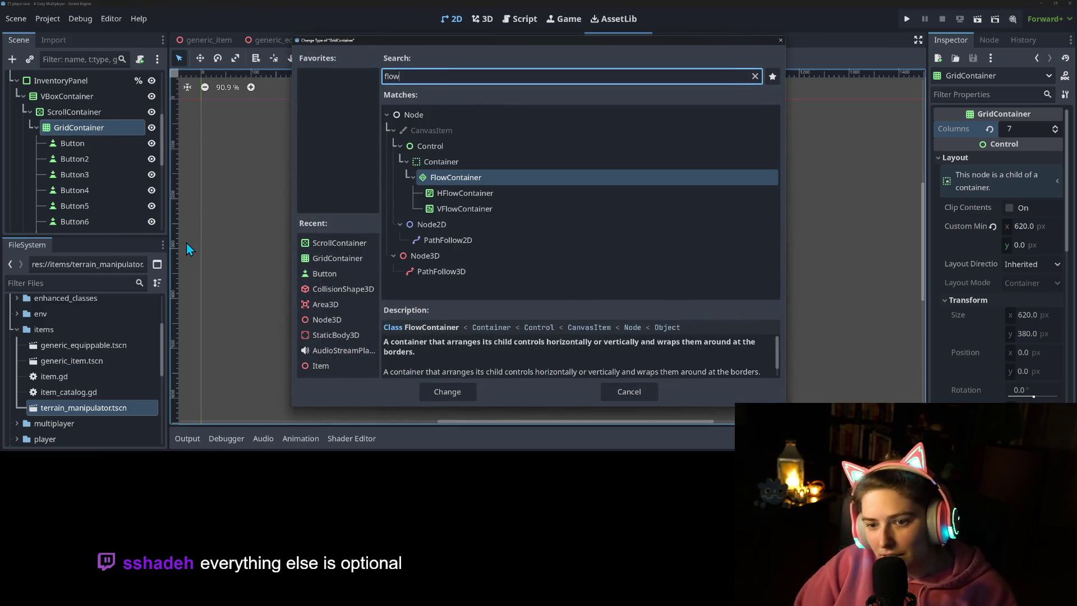
{"action": "key", "text": "Down"}
{"action": "key", "text": "Return"}
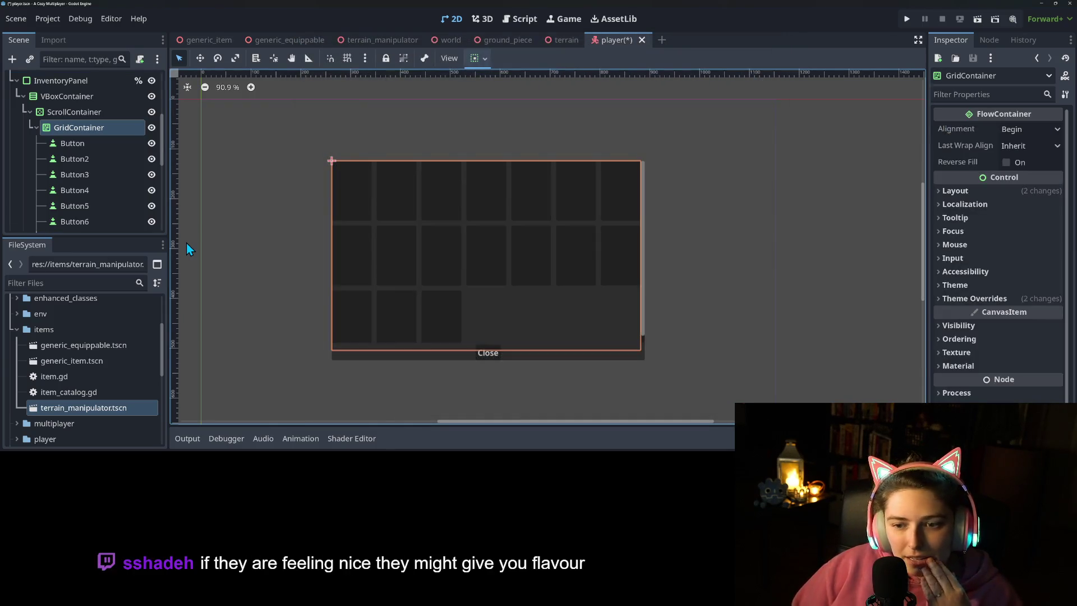
Step: Set the FlowContainer's Alignment to Center and save the player scene
{"action": "left_click", "coordinate": [1013, 130]}
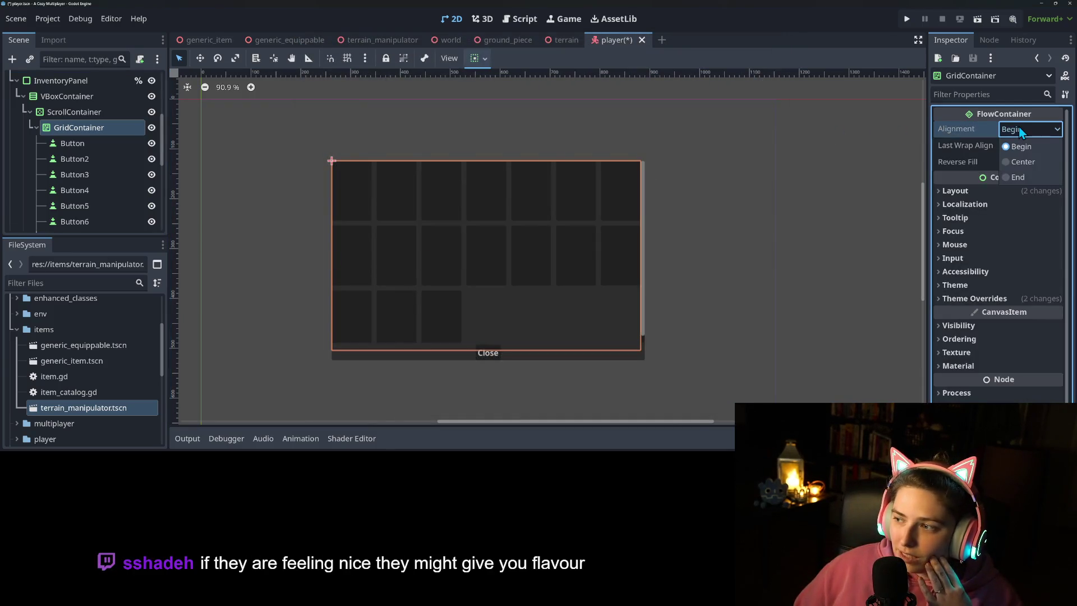
{"action": "left_click", "coordinate": [1022, 162]}
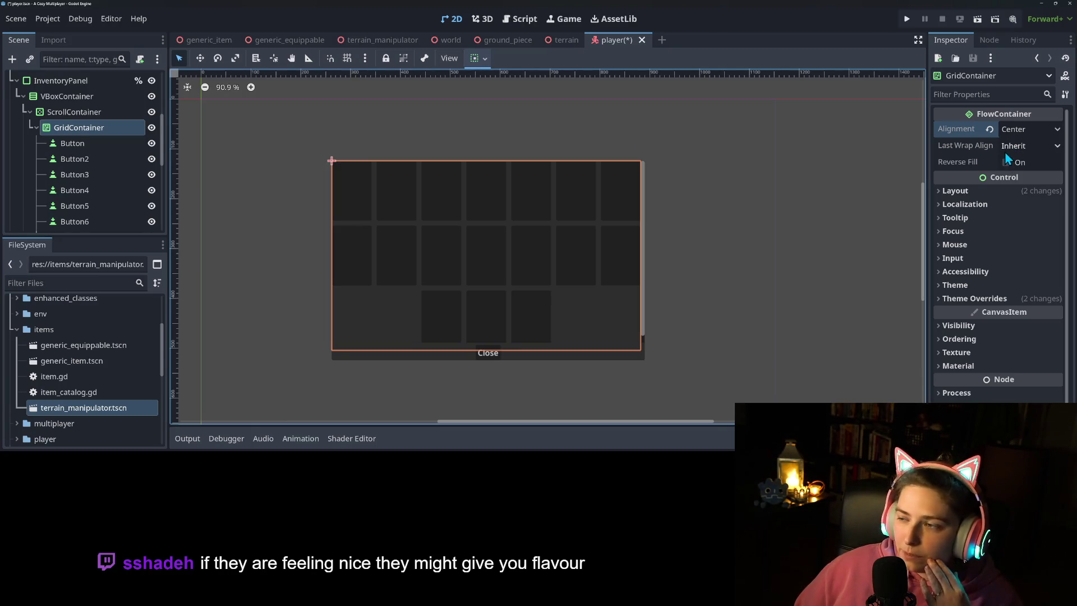
{"action": "mouse_move", "coordinate": [978, 184]}
{"action": "key", "text": "ctrl+s"}
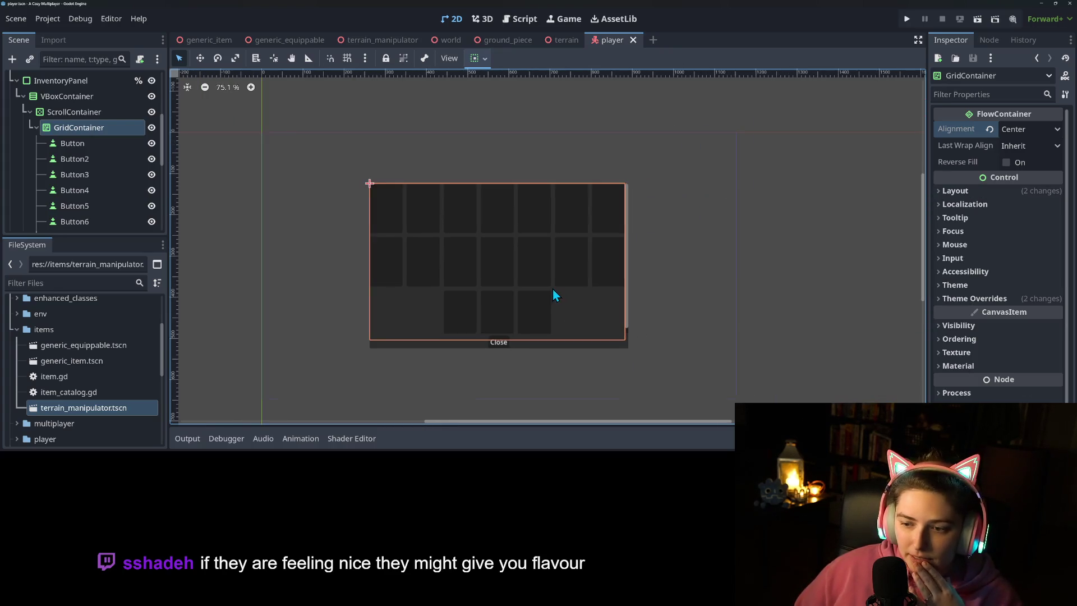
Step: Drag the GridContainer node directly under the VBoxContainer in the Scene dock
{"action": "scroll", "coordinate": [553, 289], "scroll_direction": "up", "scroll_amount": 1}
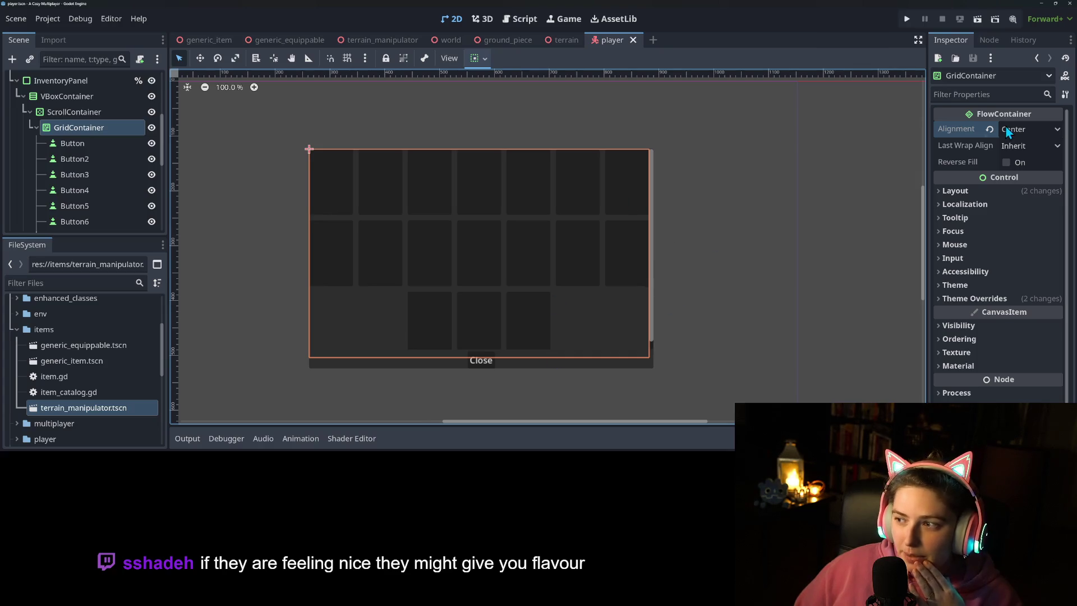
{"action": "left_click_drag", "start_coordinate": [56, 133], "coordinate": [58, 96]}
{"action": "scroll", "coordinate": [60, 136], "scroll_direction": "down", "scroll_amount": 3}
{"action": "scroll", "coordinate": [59, 170], "scroll_direction": "down", "scroll_amount": 2}
Step: Delete the ScrollContainer node, then reselect the GridContainer
{"action": "left_click", "coordinate": [71, 172]}
{"action": "key", "text": "Delete"}
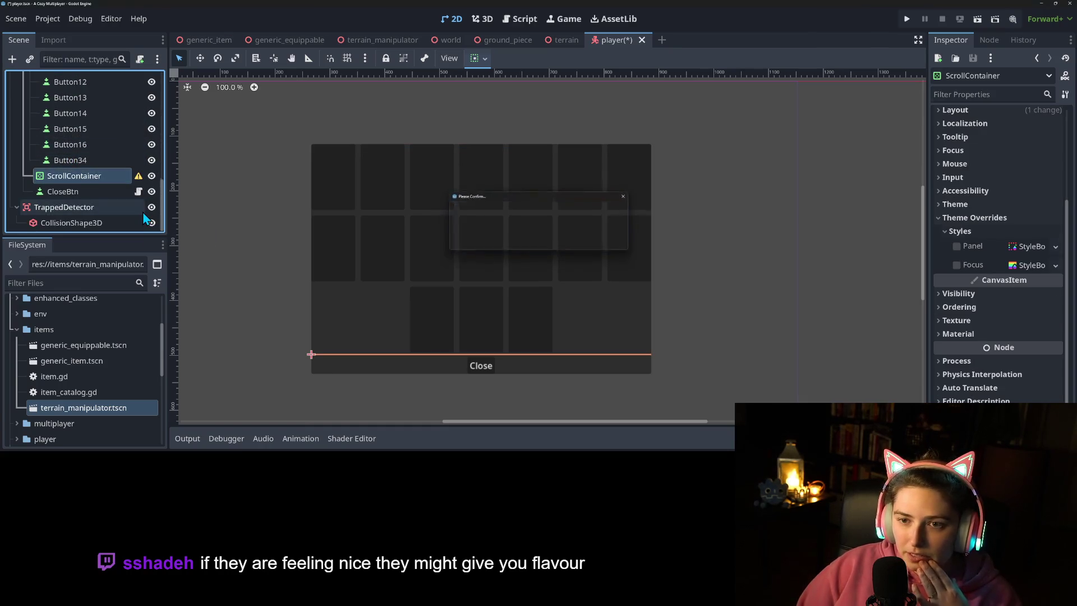
{"action": "key", "text": "Return"}
{"action": "scroll", "coordinate": [149, 199], "scroll_direction": "up", "scroll_amount": 3}
{"action": "scroll", "coordinate": [149, 199], "scroll_direction": "up", "scroll_amount": 5}
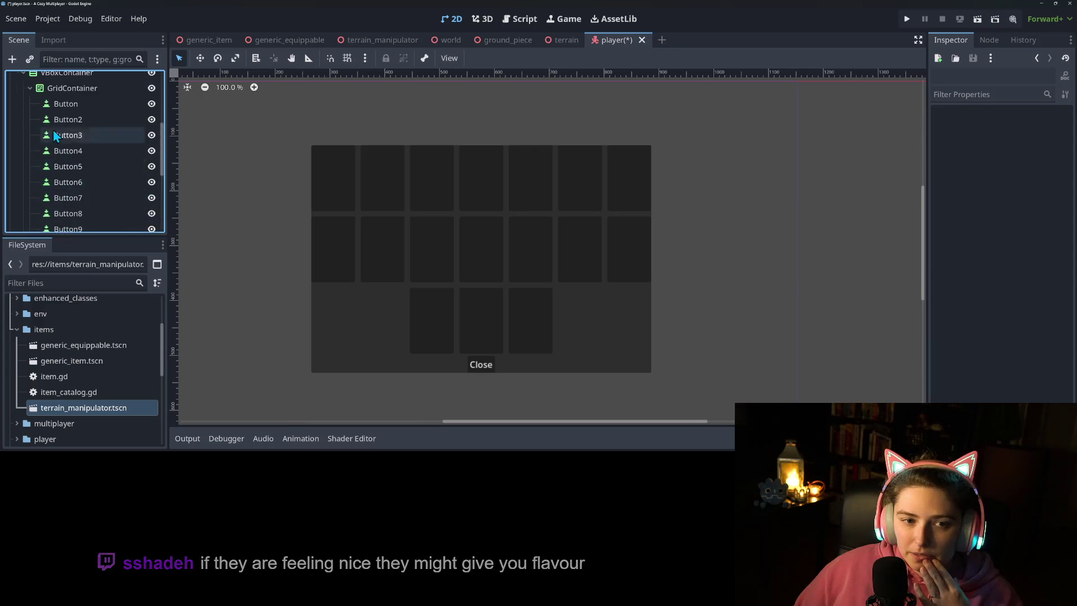
{"action": "left_click", "coordinate": [71, 147]}
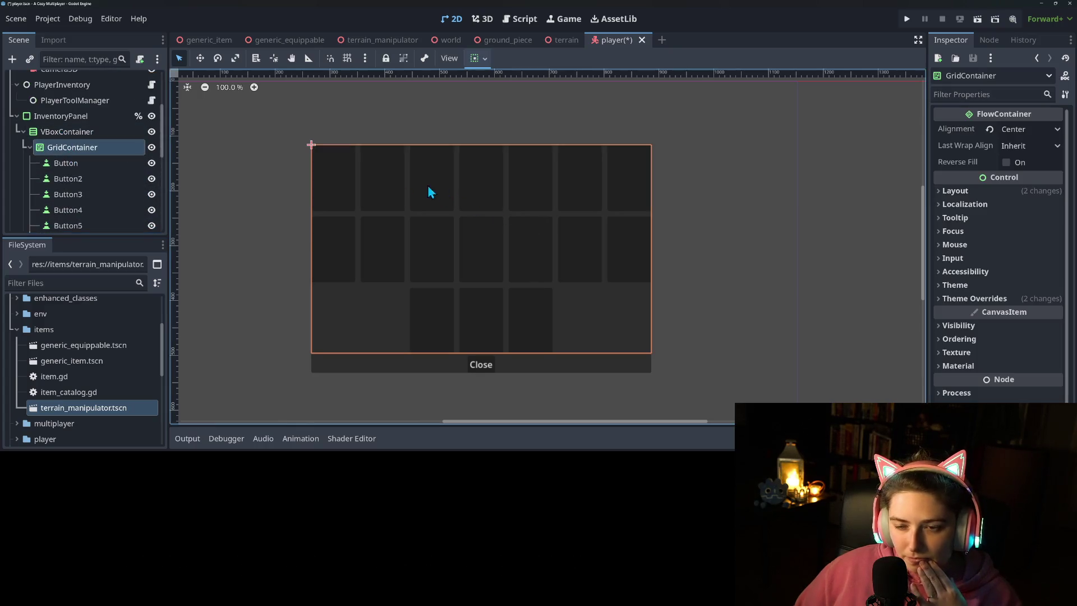
{"action": "left_click", "coordinate": [73, 132]}
{"action": "left_click", "coordinate": [74, 146]}
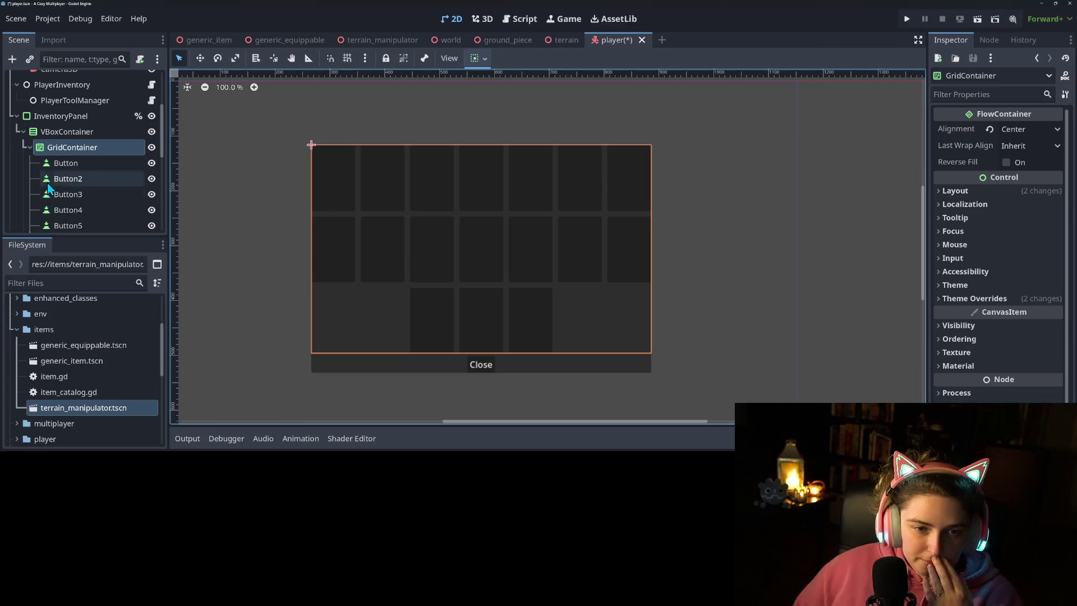
Step: Set the container's Custom Minimum Size to 660 wide by 400 tall
{"action": "left_click", "coordinate": [976, 189]}
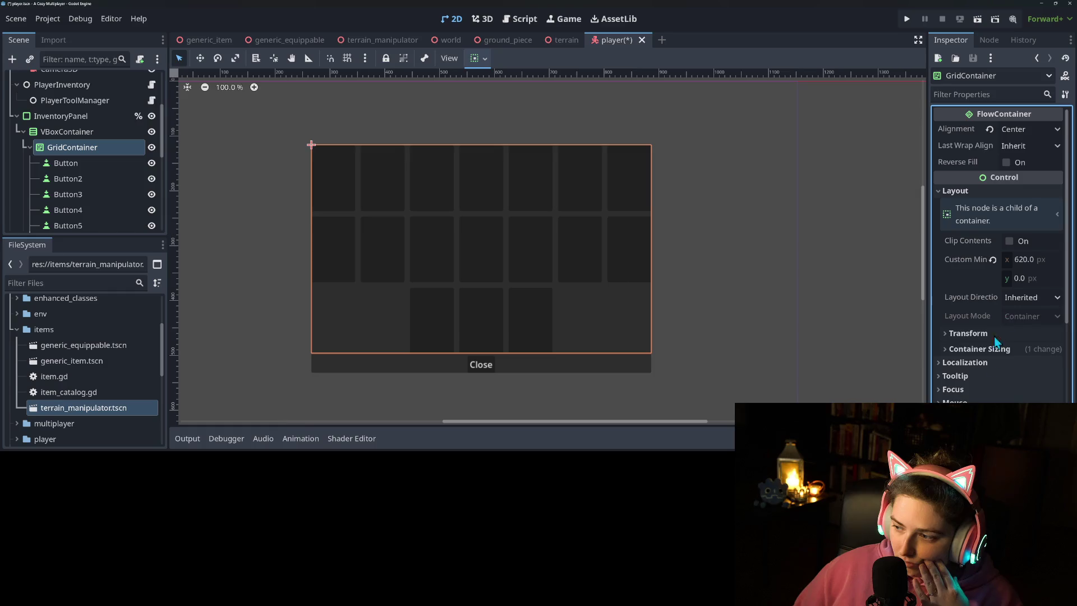
{"action": "left_click", "coordinate": [979, 337]}
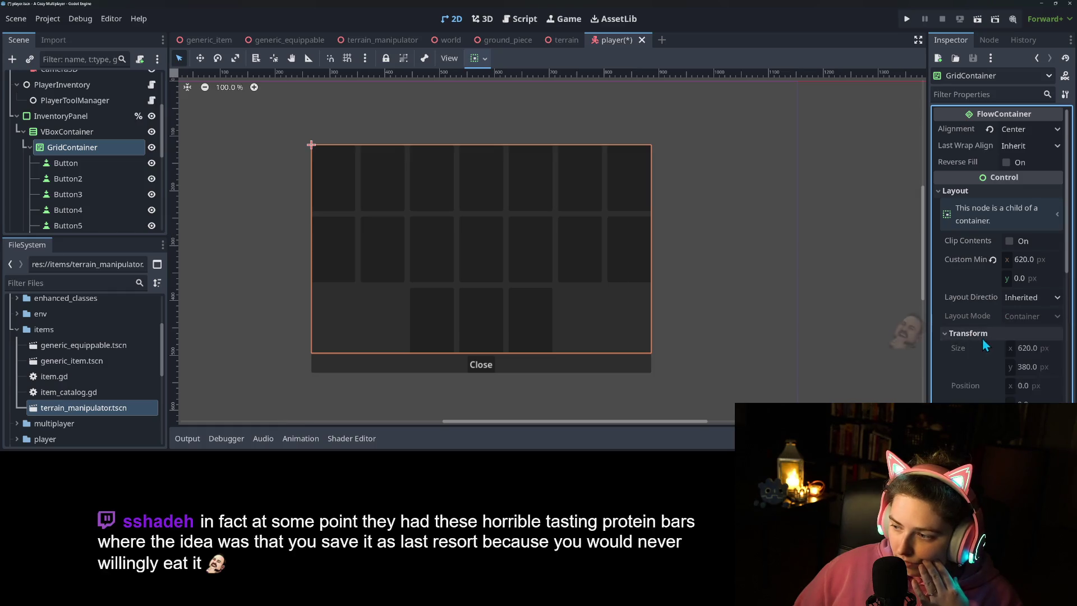
{"action": "left_click", "coordinate": [1031, 279]}
{"action": "type", "text": "400"}
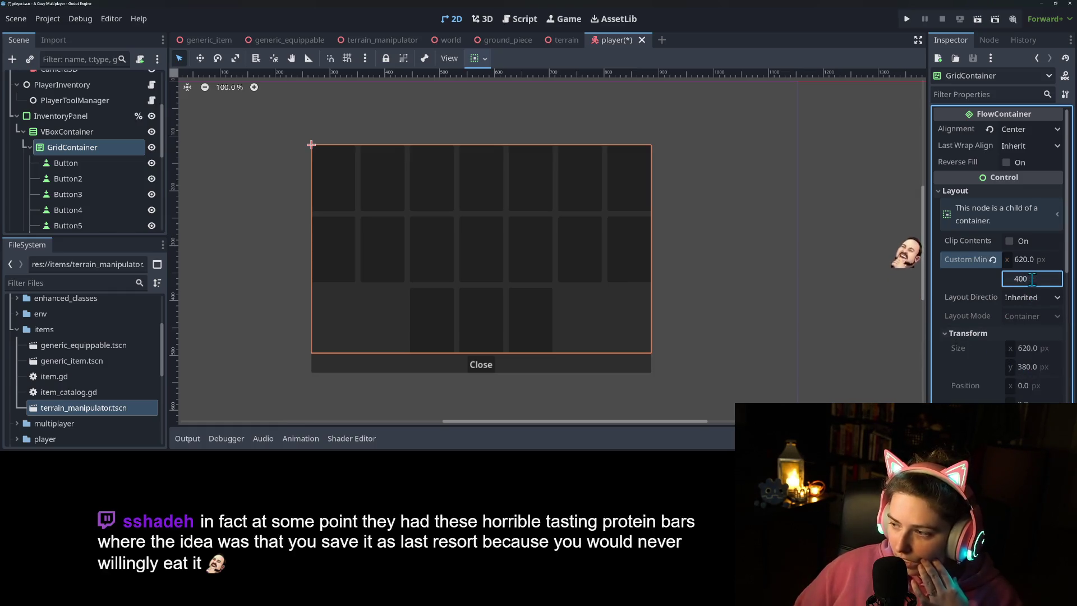
{"action": "key", "text": "Return"}
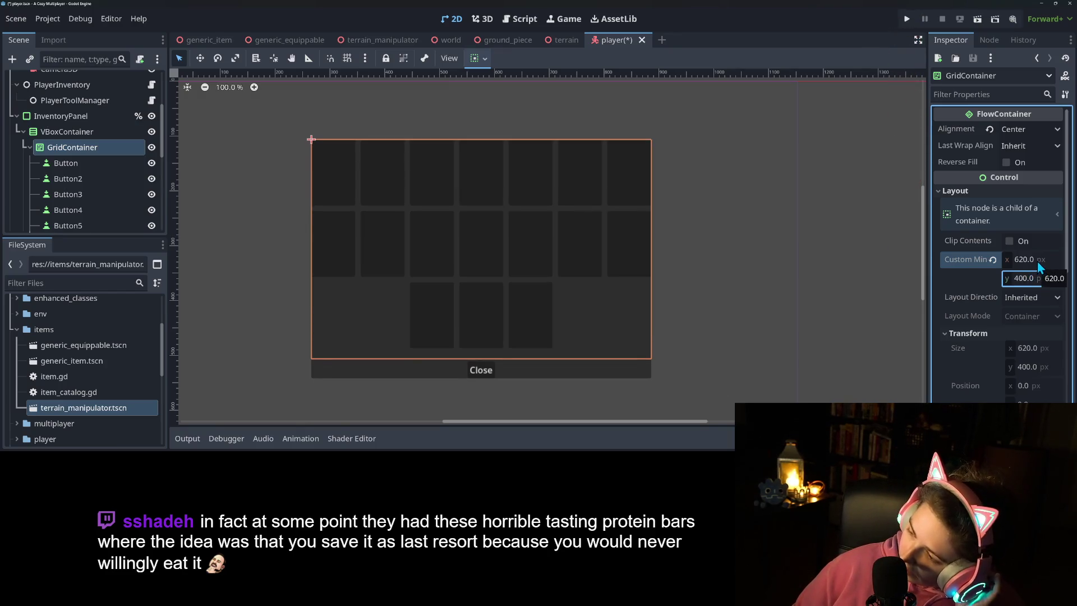
{"action": "left_click", "coordinate": [1038, 261]}
{"action": "double_click", "coordinate": [1037, 261]}
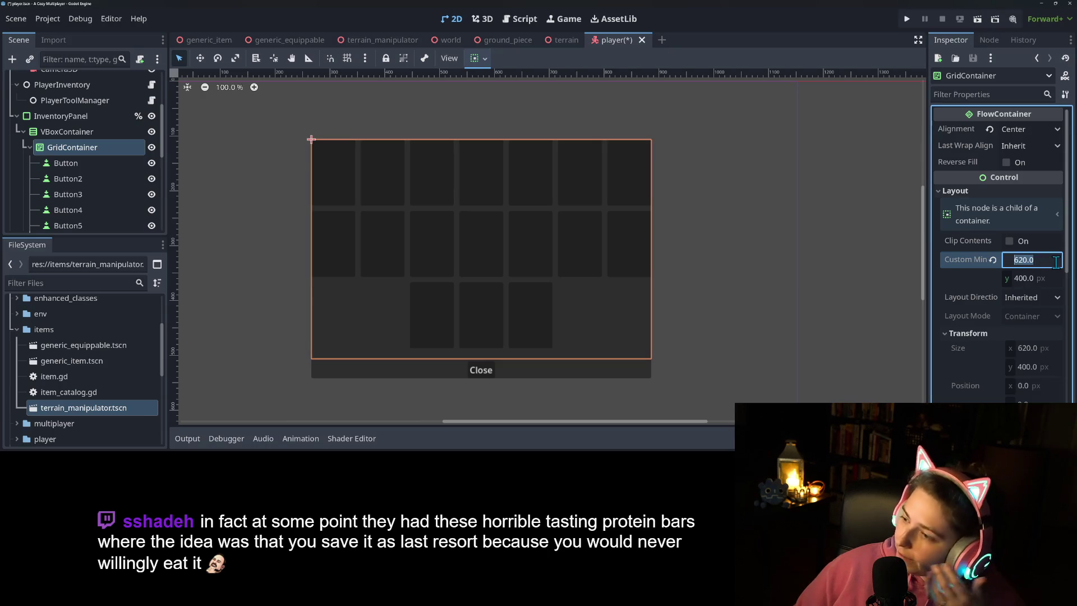
{"action": "type", "text": "660"}
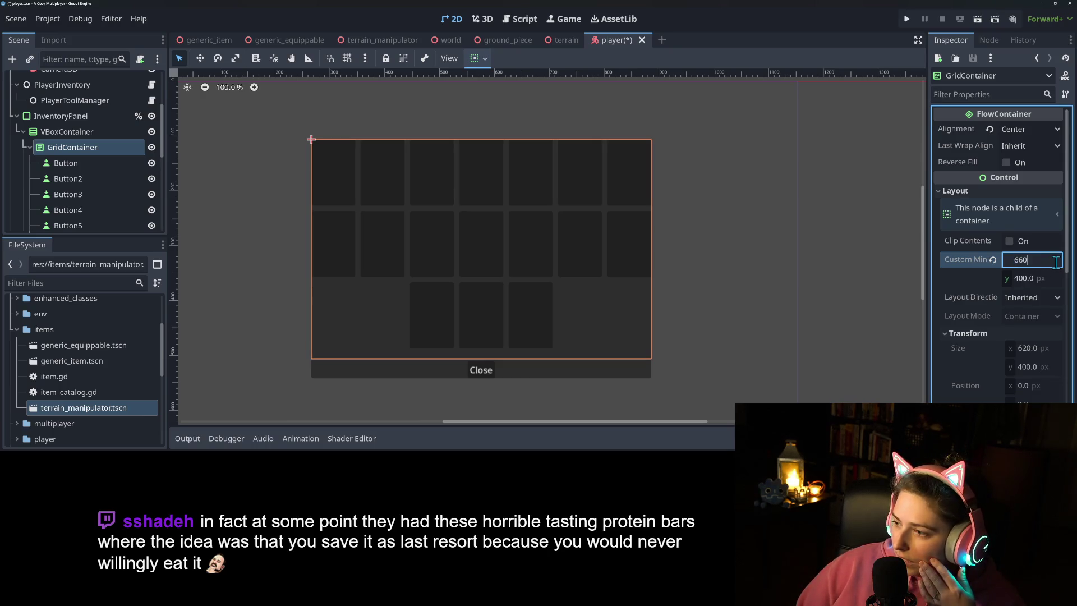
{"action": "key", "text": "Return"}
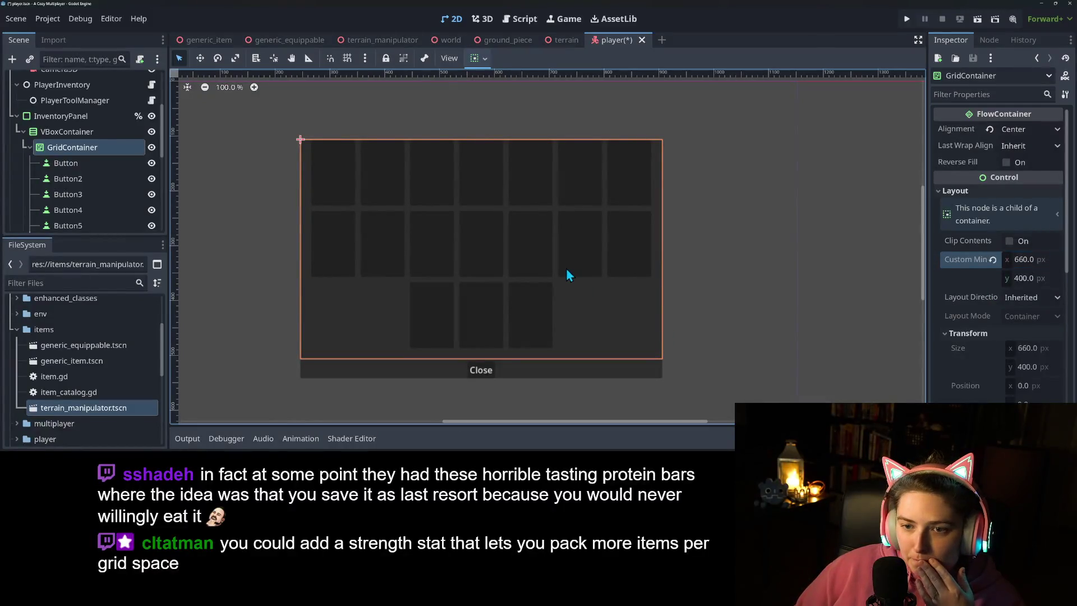
Step: Check Last Wrap Alignment options, leaving it set to Inherit
{"action": "left_click", "coordinate": [1013, 147]}
{"action": "left_click", "coordinate": [1029, 146]}
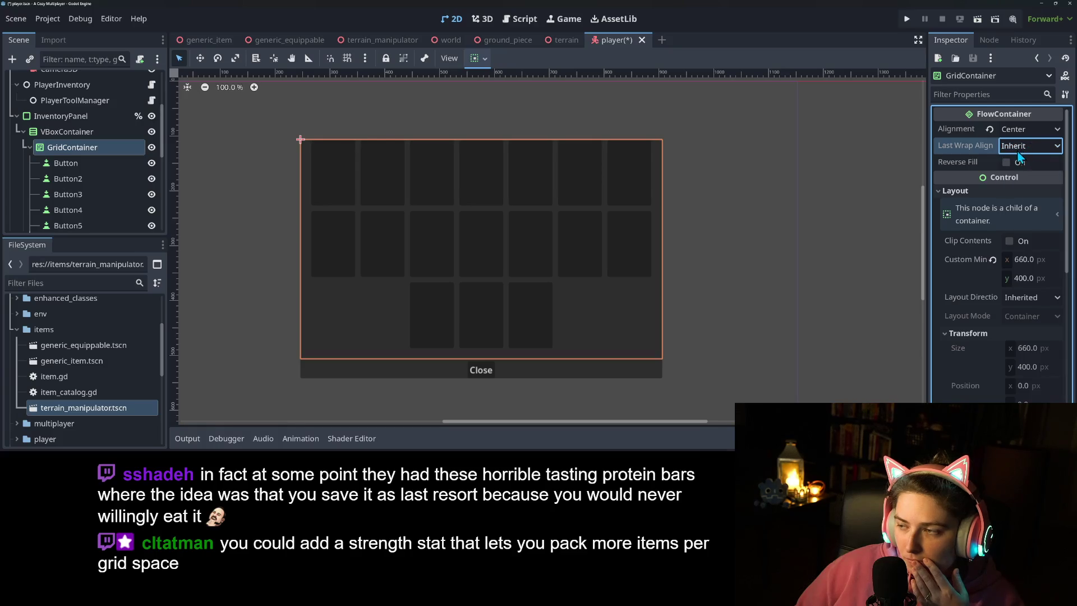
{"action": "scroll", "coordinate": [1005, 298], "scroll_direction": "down", "scroll_amount": 5}
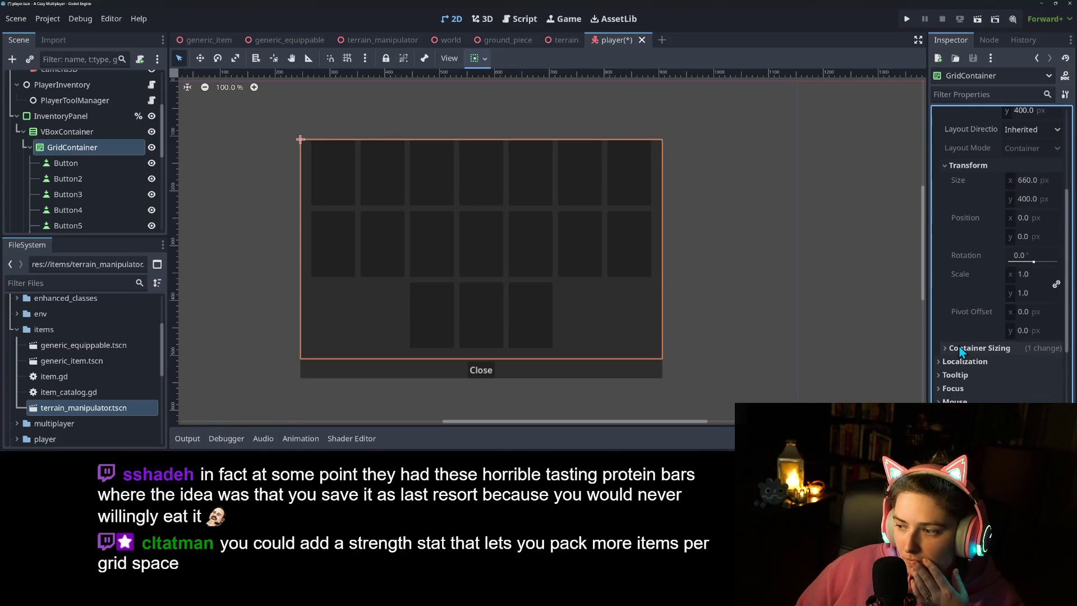
{"action": "scroll", "coordinate": [959, 348], "scroll_direction": "down", "scroll_amount": 5}
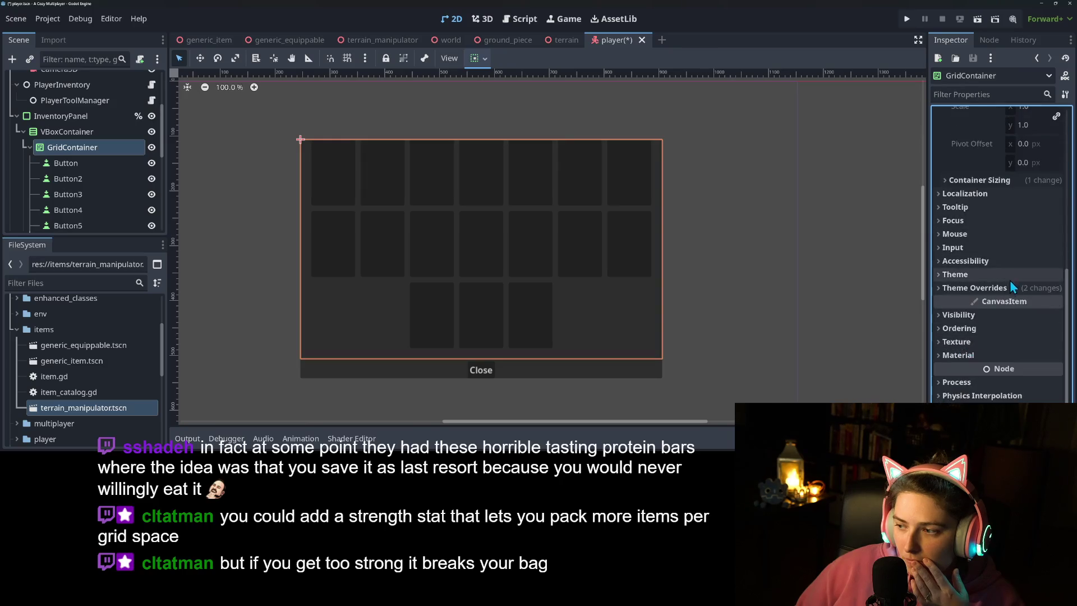
{"action": "scroll", "coordinate": [959, 199], "scroll_direction": "up", "scroll_amount": 3}
{"action": "scroll", "coordinate": [959, 200], "scroll_direction": "up", "scroll_amount": 7}
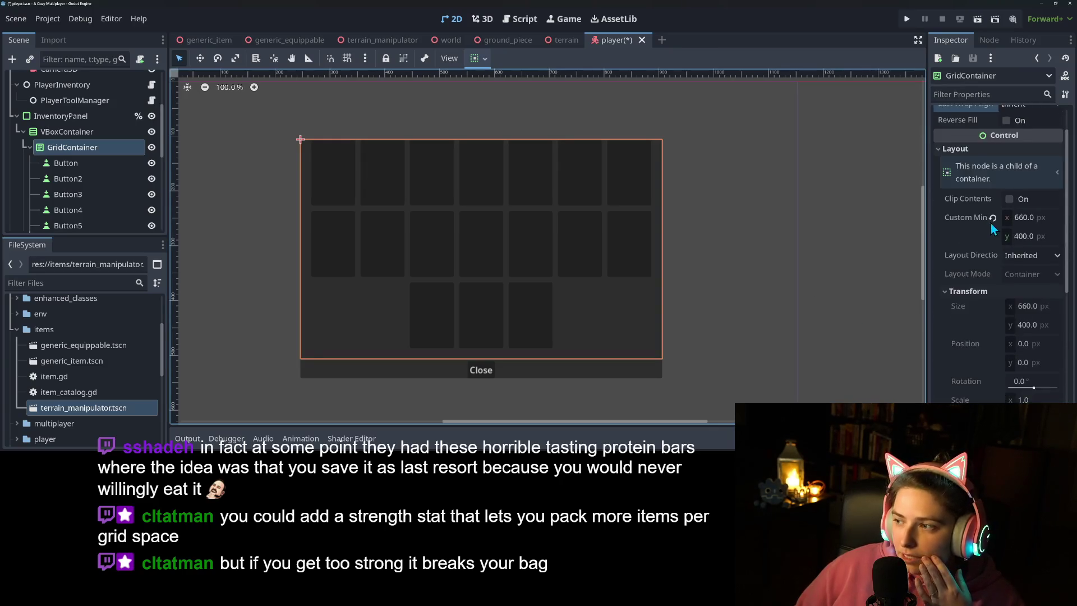
Step: Revert the grid's Custom Minimum Size and duplicate Button34
{"action": "left_click", "coordinate": [998, 261]}
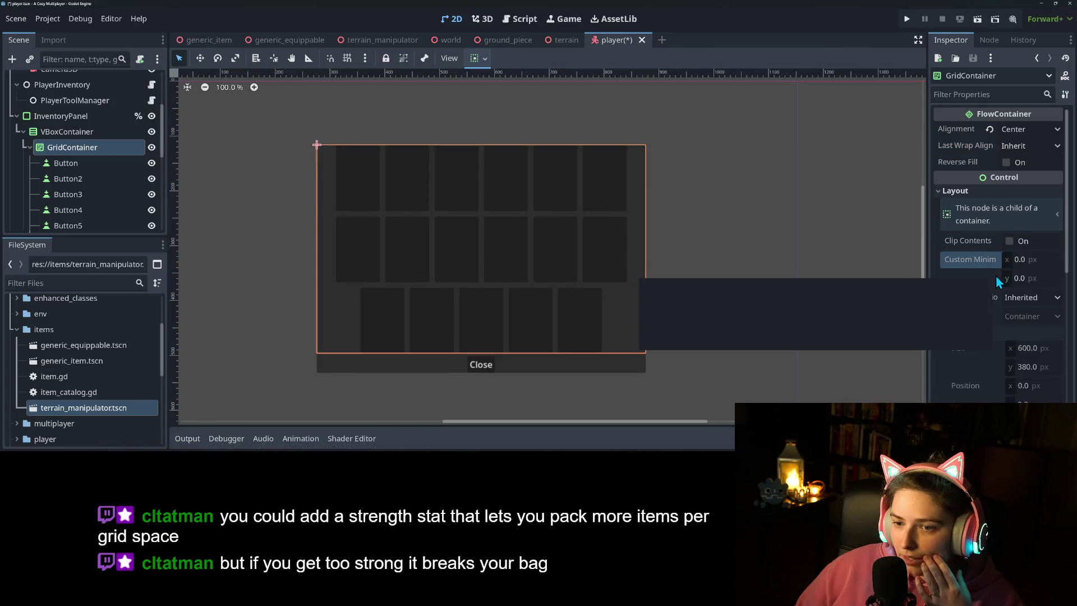
{"action": "left_click", "coordinate": [695, 320]}
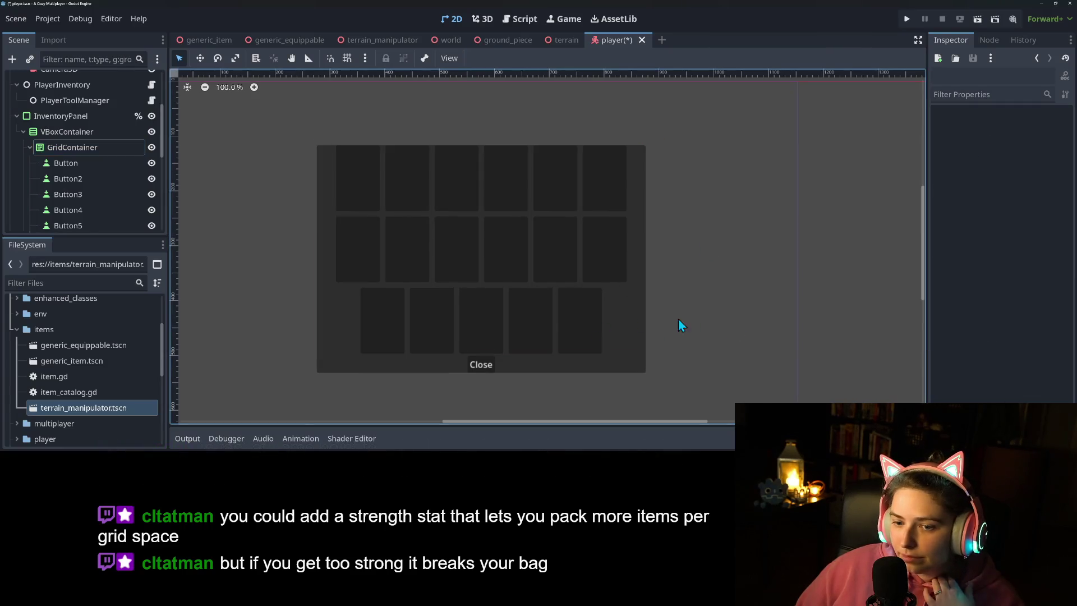
{"action": "left_click", "coordinate": [590, 320]}
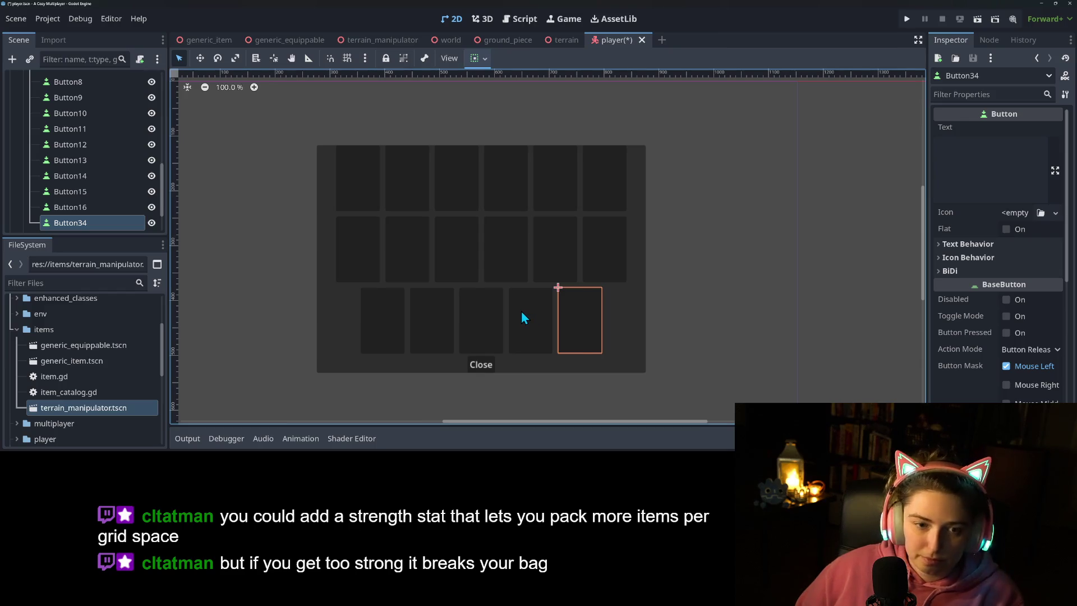
{"action": "key", "text": "ctrl+d"}
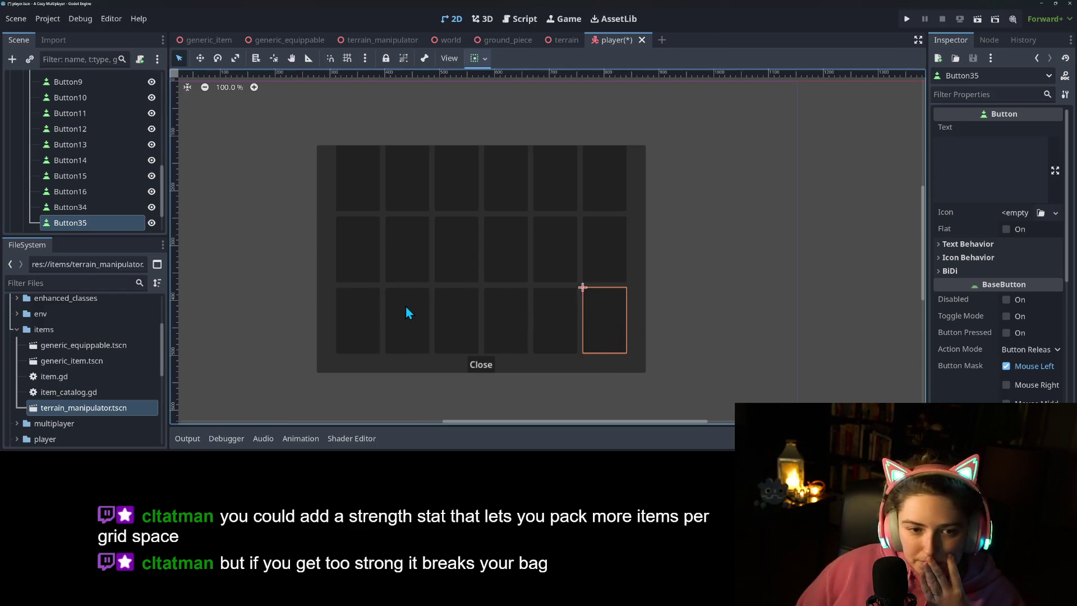
Step: Delete Button34 and Button35, then duplicate Button16 to fill three rows of six
{"action": "left_click", "coordinate": [405, 306]}
{"action": "scroll", "coordinate": [72, 203], "scroll_direction": "down", "scroll_amount": 1}
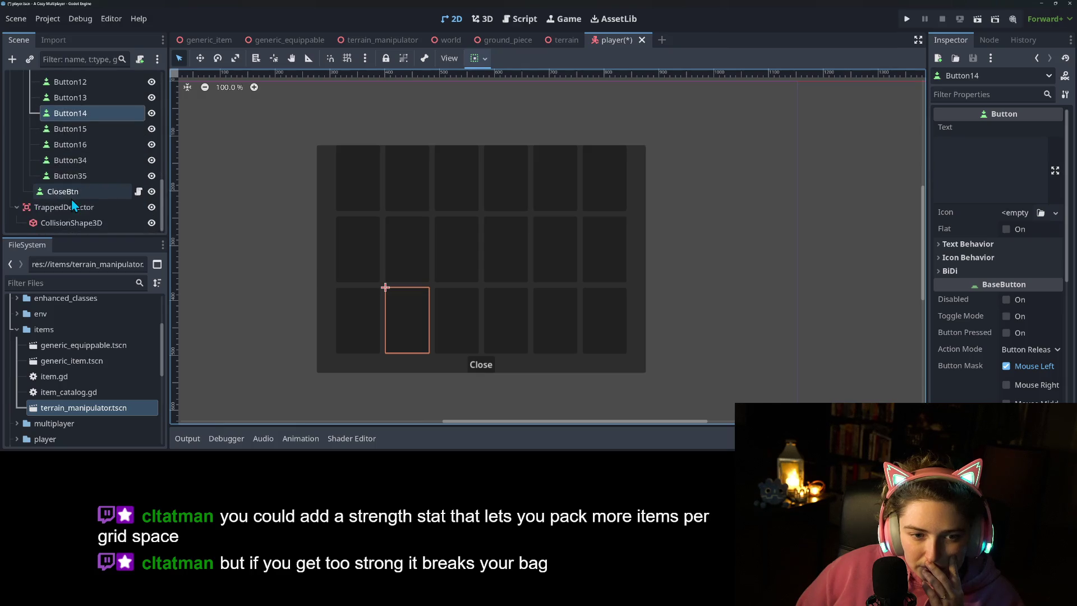
{"action": "left_click", "coordinate": [88, 177]}
{"action": "scroll", "coordinate": [91, 177], "scroll_direction": "up", "scroll_amount": 5}
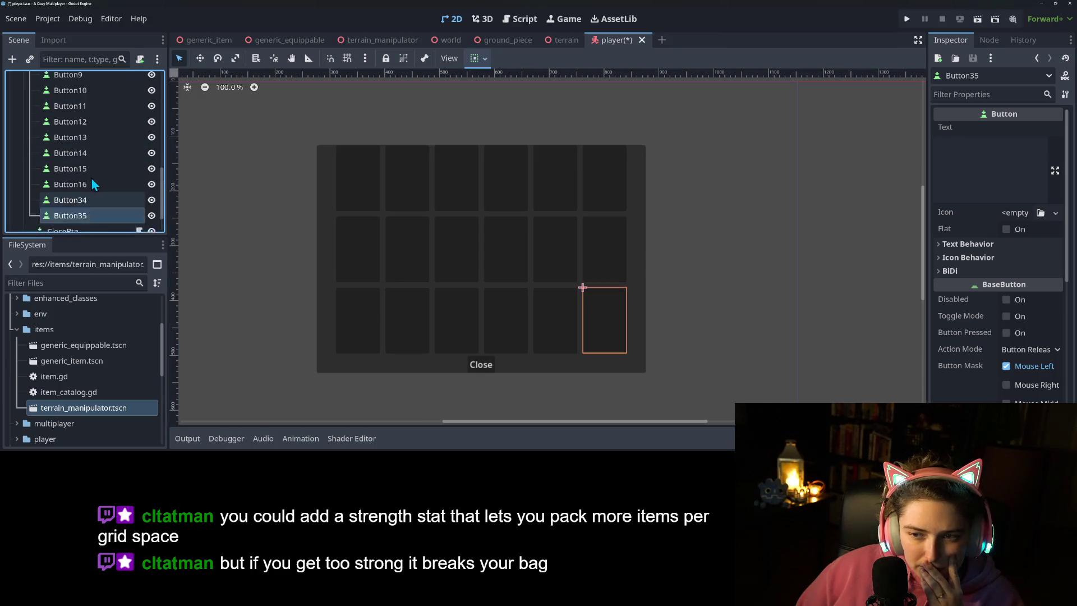
{"action": "scroll", "coordinate": [92, 178], "scroll_direction": "down", "scroll_amount": 5}
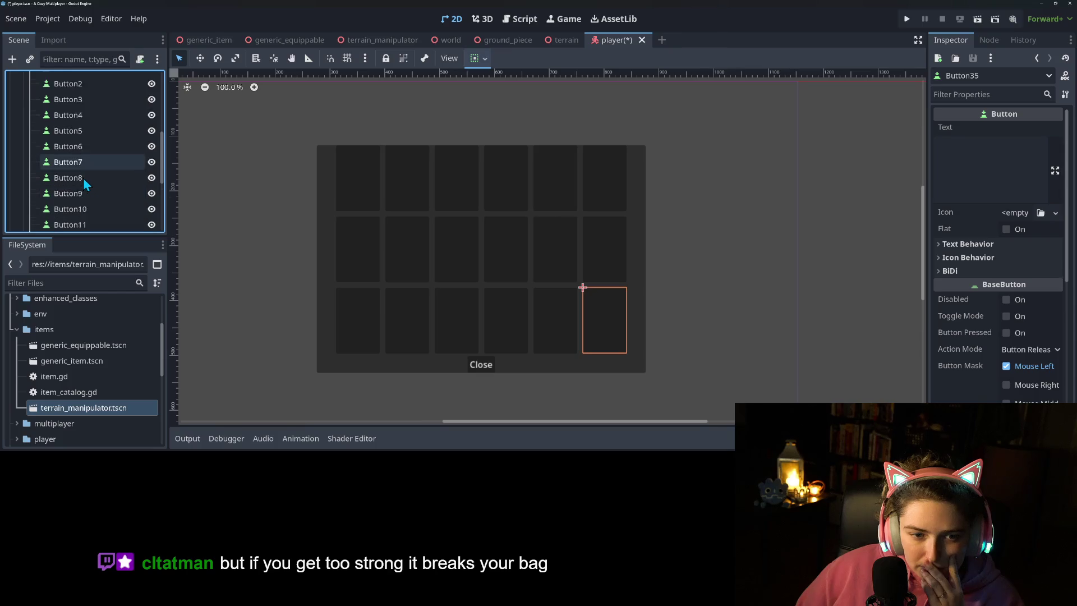
{"action": "scroll", "coordinate": [95, 186], "scroll_direction": "down", "scroll_amount": 1}
{"action": "scroll", "coordinate": [96, 185], "scroll_direction": "up", "scroll_amount": 1}
{"action": "left_click", "coordinate": [91, 181]}
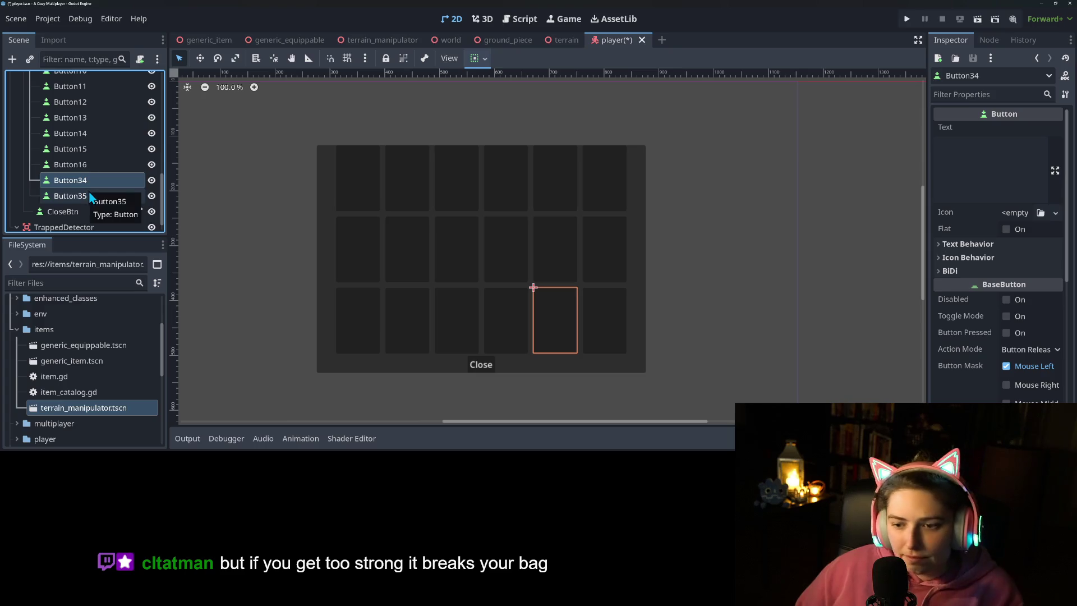
{"action": "left_click", "coordinate": [89, 194], "text": "shift"}
{"action": "key", "text": "Delete"}
{"action": "key", "text": "Return"}
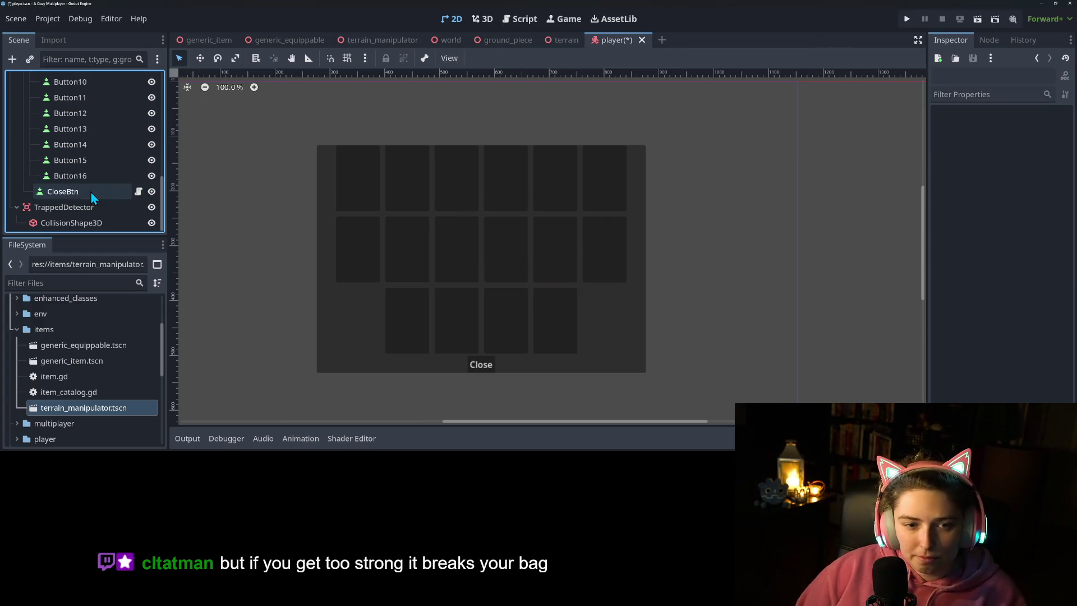
{"action": "left_click", "coordinate": [92, 177]}
{"action": "key", "text": "ctrl+d"}
{"action": "key", "text": "ctrl+d"}
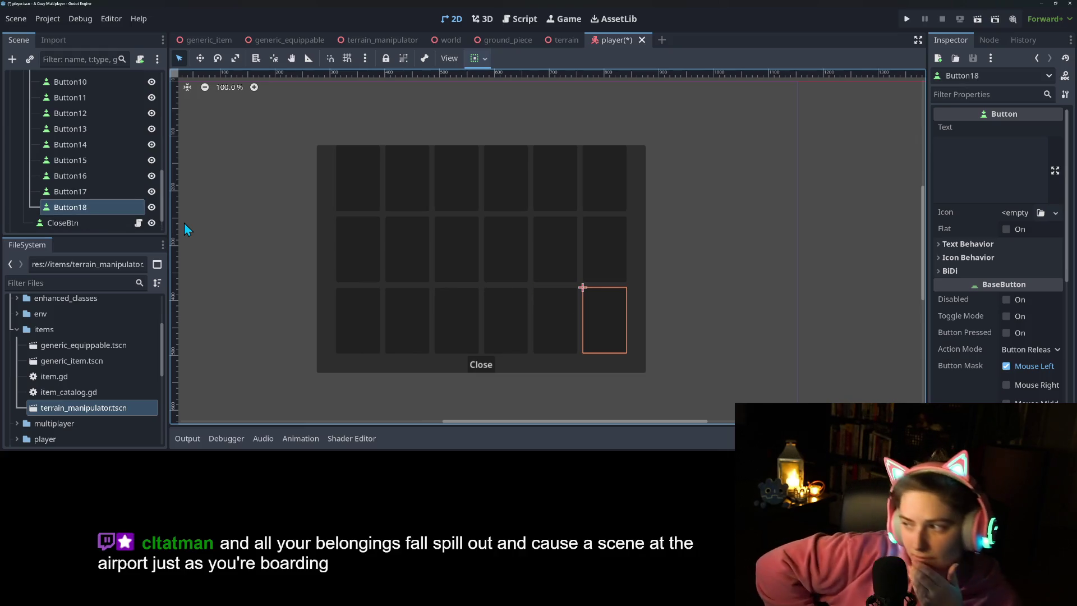
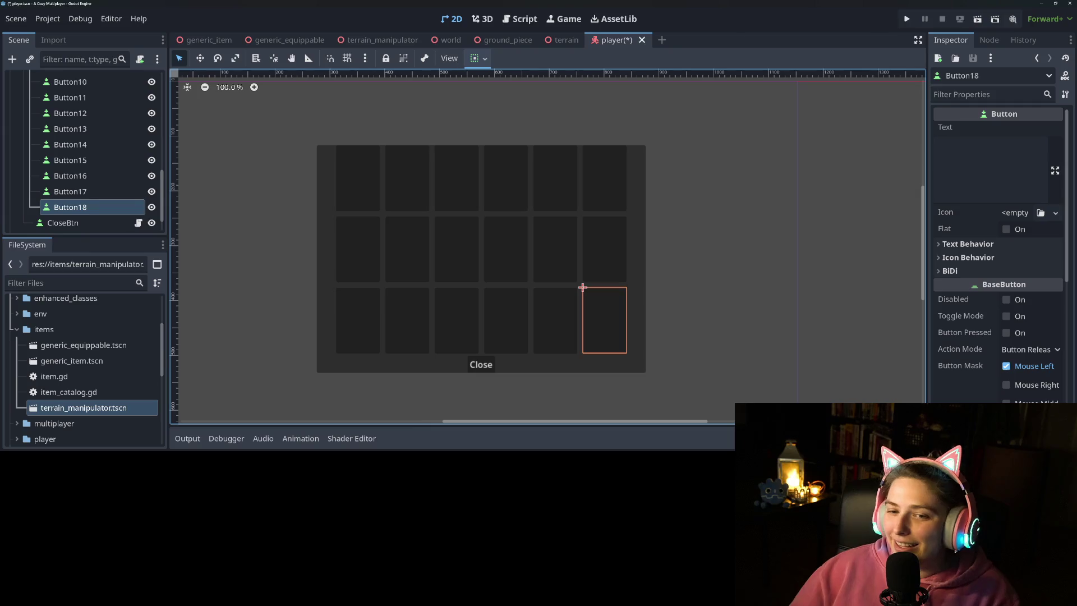
Step: Add a MarginContainer child to the VBoxContainer and nest the GridContainer inside it
{"action": "scroll", "coordinate": [107, 187], "scroll_direction": "up", "scroll_amount": 5}
{"action": "scroll", "coordinate": [107, 186], "scroll_direction": "up", "scroll_amount": 5}
{"action": "scroll", "coordinate": [83, 199], "scroll_direction": "down", "scroll_amount": 2}
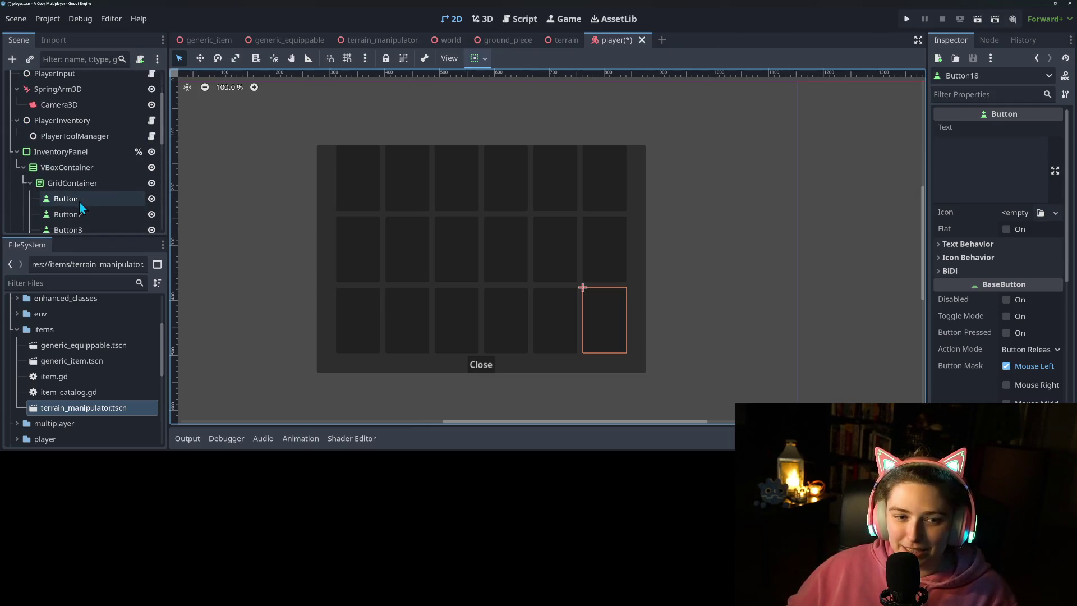
{"action": "left_click", "coordinate": [30, 182]}
{"action": "right_click", "coordinate": [58, 167]}
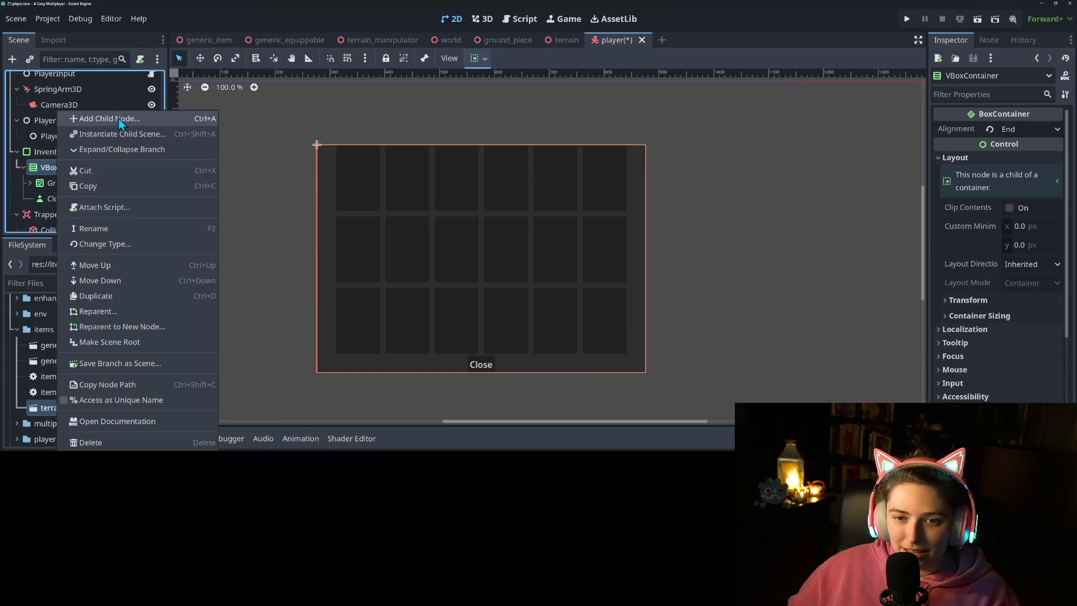
{"action": "left_click", "coordinate": [119, 120]}
{"action": "type", "text": "margin"}
{"action": "key", "text": "Return"}
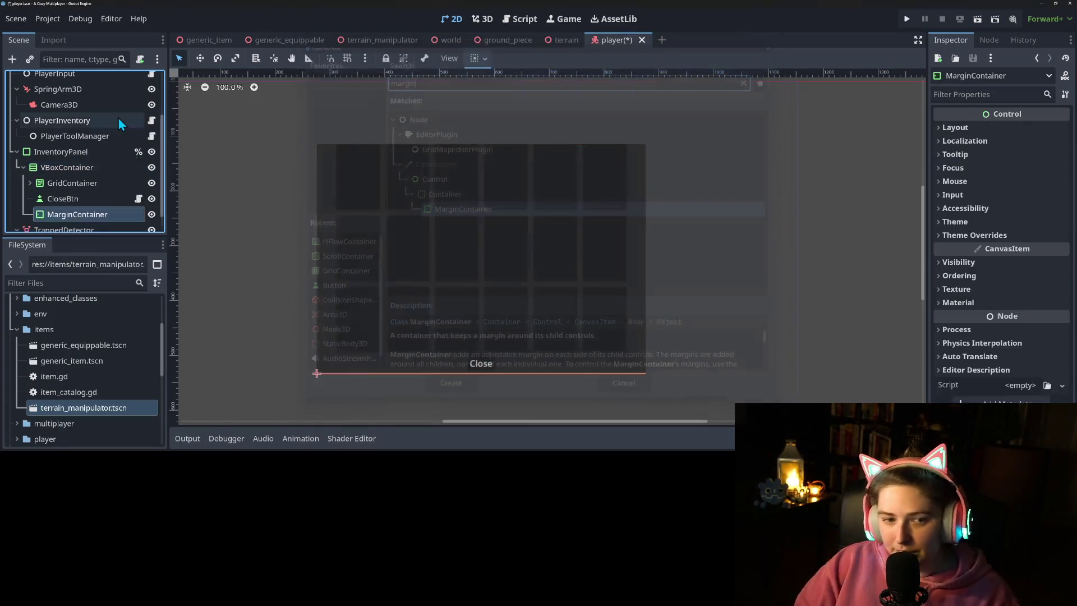
{"action": "left_click_drag", "start_coordinate": [99, 215], "coordinate": [94, 179]}
{"action": "left_click", "coordinate": [92, 190]}
{"action": "left_click_drag", "start_coordinate": [94, 188], "coordinate": [90, 186]}
Step: Turn off the MarginContainer's vertical expand and set its four margin constants to 20
{"action": "left_click", "coordinate": [478, 58]}
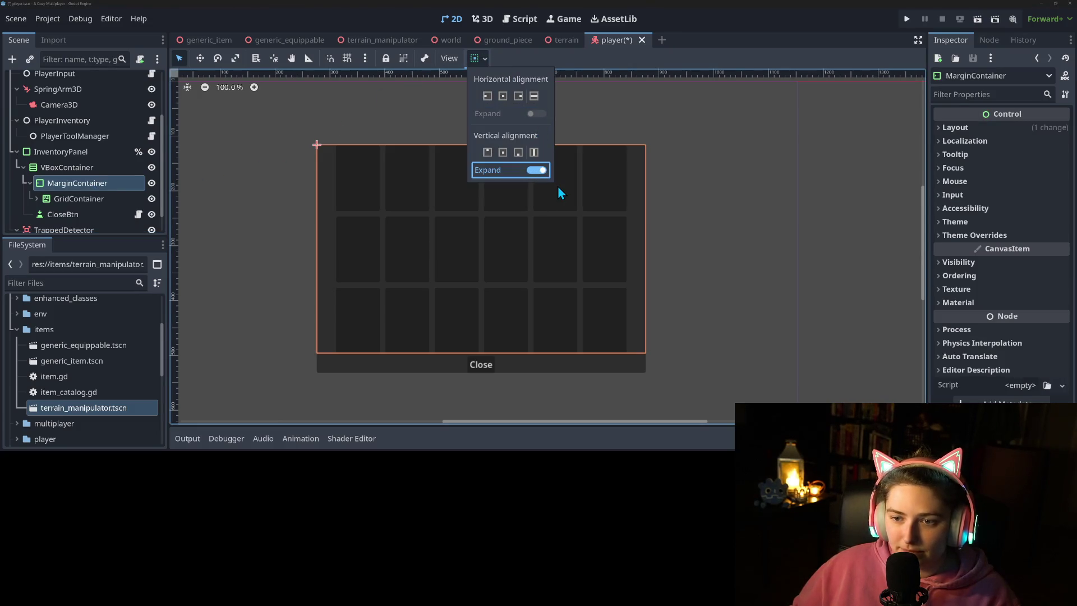
{"action": "left_click", "coordinate": [504, 171]}
{"action": "left_click", "coordinate": [1027, 235]}
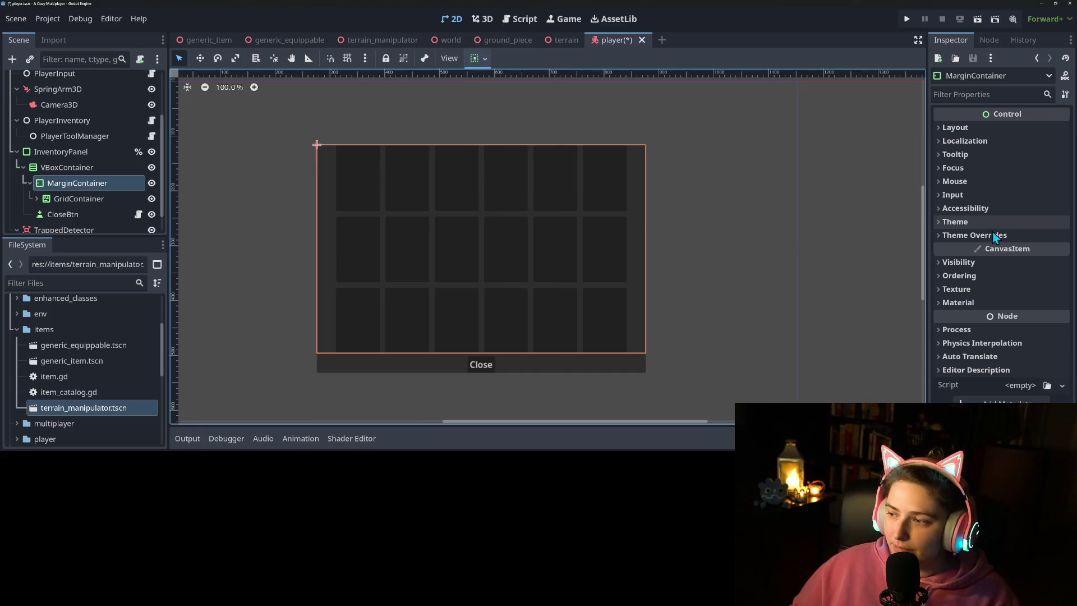
{"action": "left_click", "coordinate": [1027, 235]}
{"action": "left_click", "coordinate": [1027, 248]}
{"action": "left_click", "coordinate": [1035, 264]}
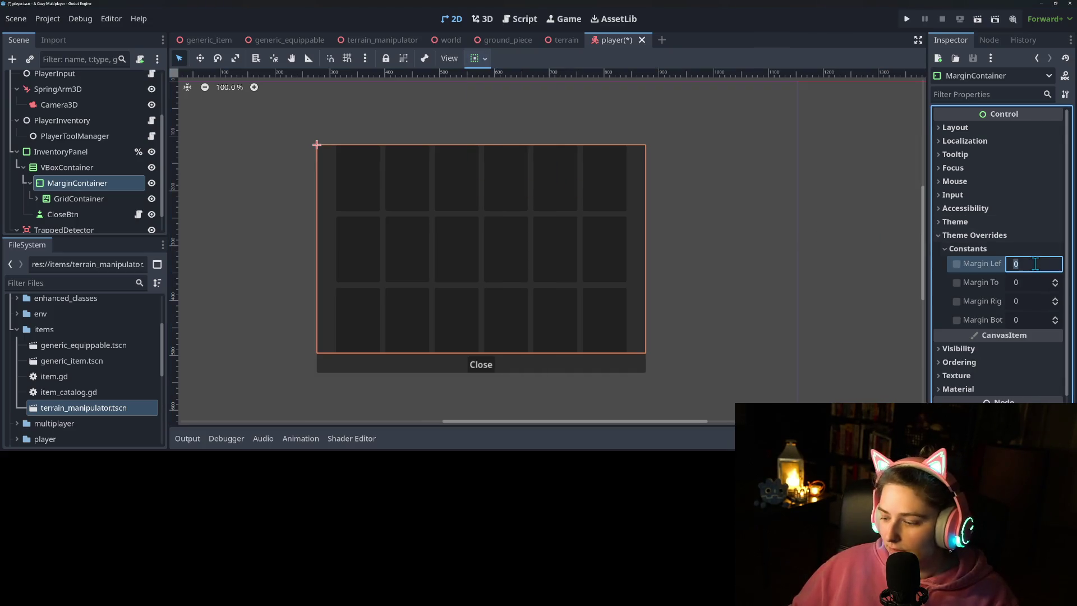
{"action": "key", "text": "Tab"}
{"action": "type", "text": "20"}
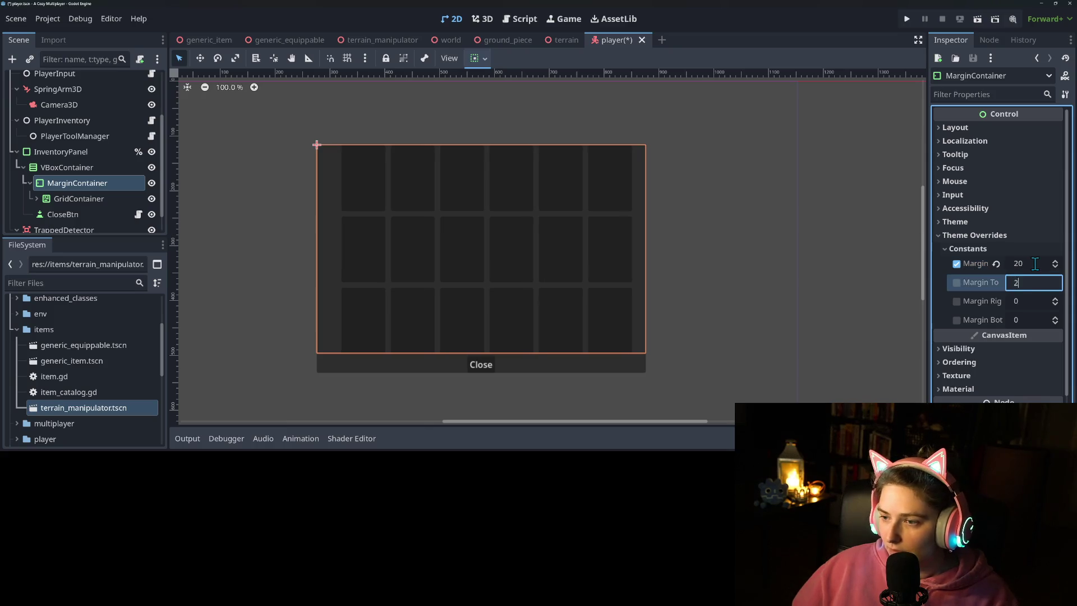
{"action": "key", "text": "Tab"}
{"action": "key", "text": "Tab"}
{"action": "type", "text": "20"}
{"action": "key", "text": "Tab"}
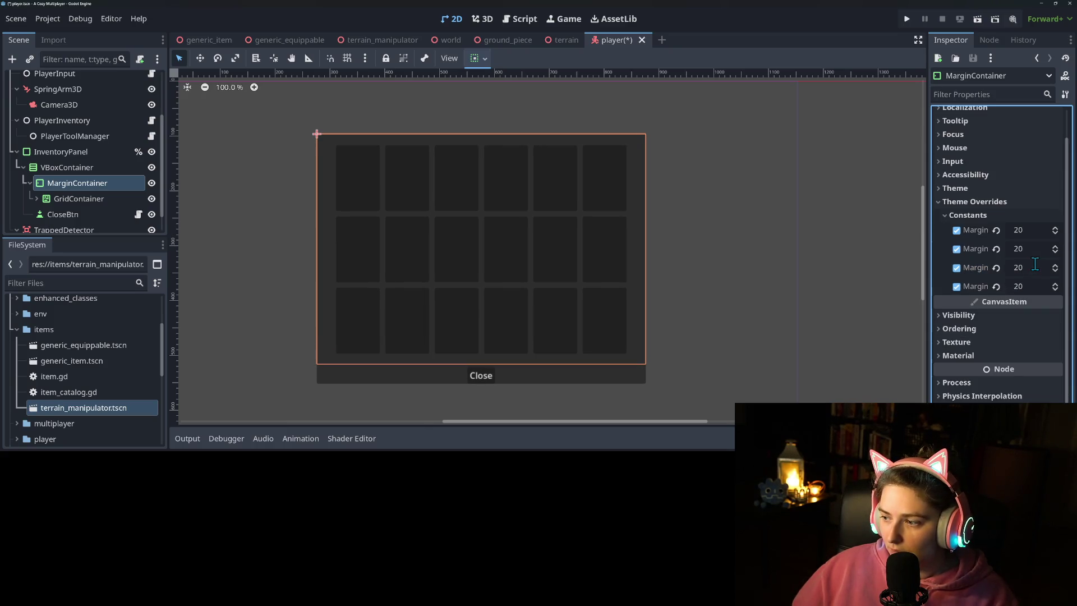
Step: Save the player scene and inspect the bottom-row grid buttons up to Button18
{"action": "left_click", "coordinate": [900, 306]}
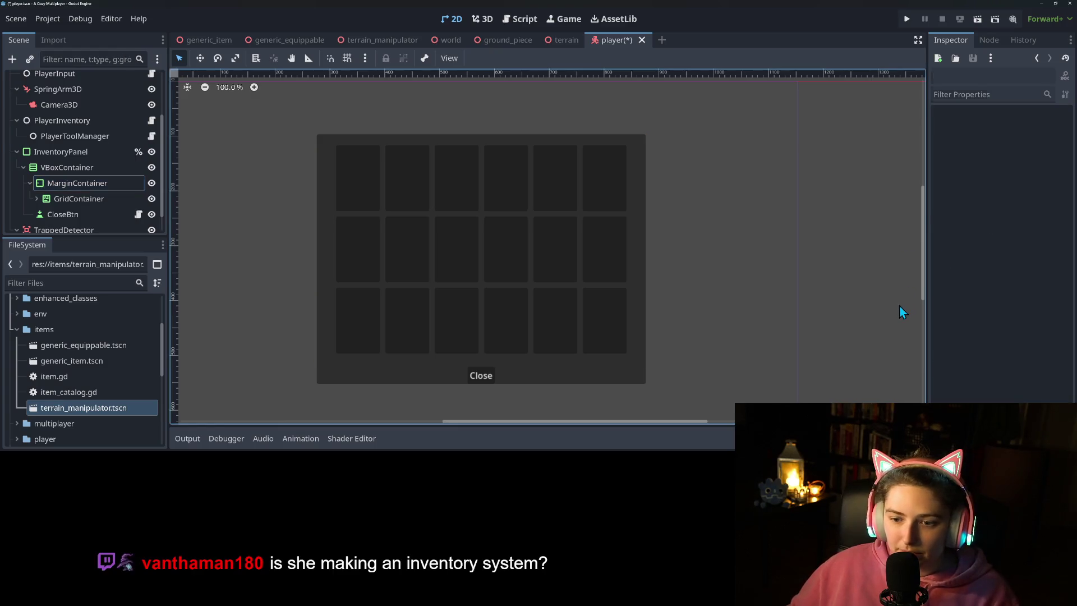
{"action": "scroll", "coordinate": [729, 291], "scroll_direction": "down", "scroll_amount": 4}
{"action": "scroll", "coordinate": [729, 280], "scroll_direction": "up", "scroll_amount": 1}
{"action": "key", "text": "ctrl+s"}
{"action": "scroll", "coordinate": [659, 282], "scroll_direction": "up", "scroll_amount": 3}
{"action": "left_click", "coordinate": [387, 278]}
{"action": "left_click", "coordinate": [421, 285]}
{"action": "left_click", "coordinate": [483, 289]}
{"action": "left_click", "coordinate": [530, 295]}
{"action": "left_click", "coordinate": [579, 298]}
{"action": "left_click", "coordinate": [607, 298]}
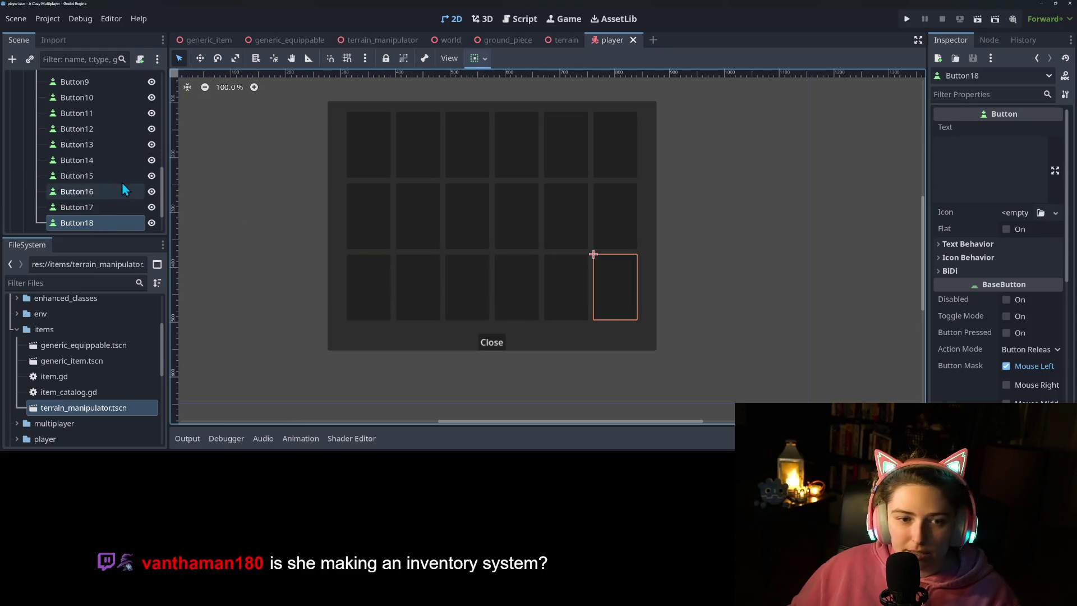
{"action": "scroll", "coordinate": [114, 189], "scroll_direction": "up", "scroll_amount": 5}
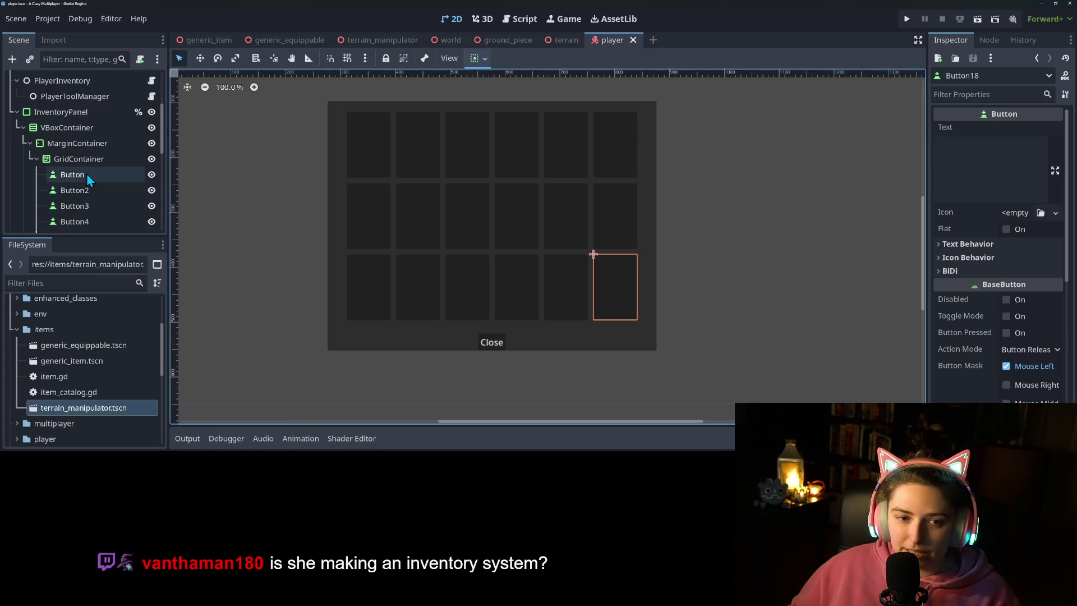
Step: Save the first Button as branch scene inventory_btn.tscn in res://ui
{"action": "right_click", "coordinate": [88, 178]}
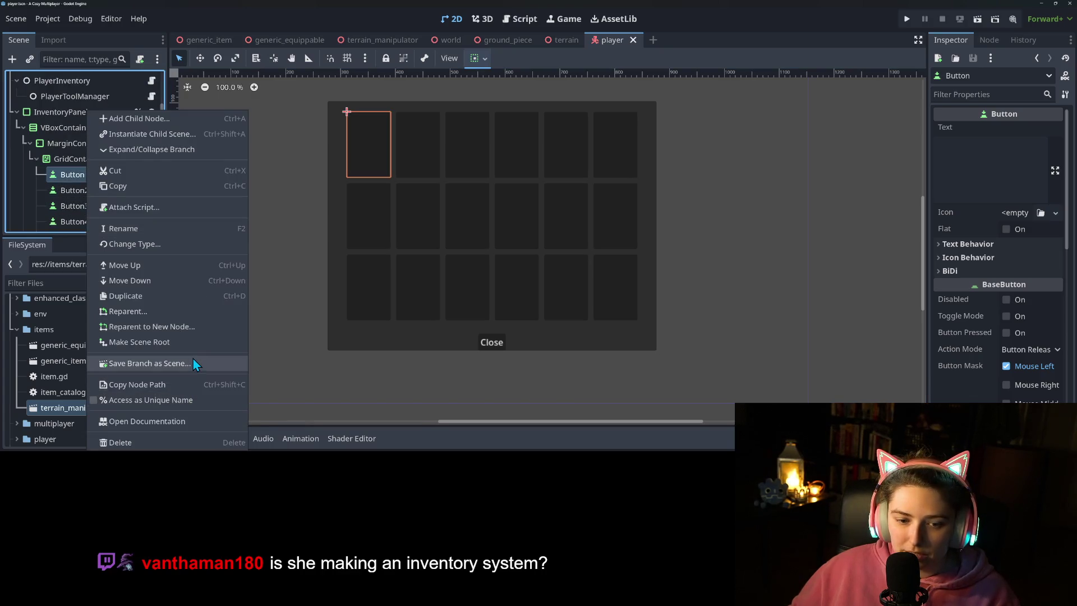
{"action": "left_click", "coordinate": [193, 364]}
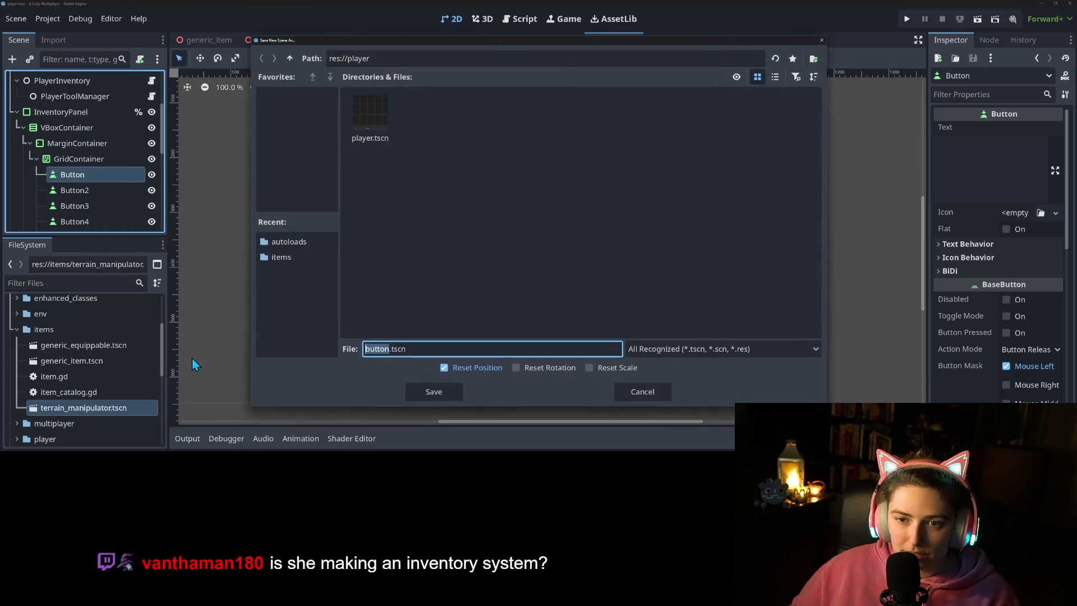
{"action": "left_click", "coordinate": [291, 59]}
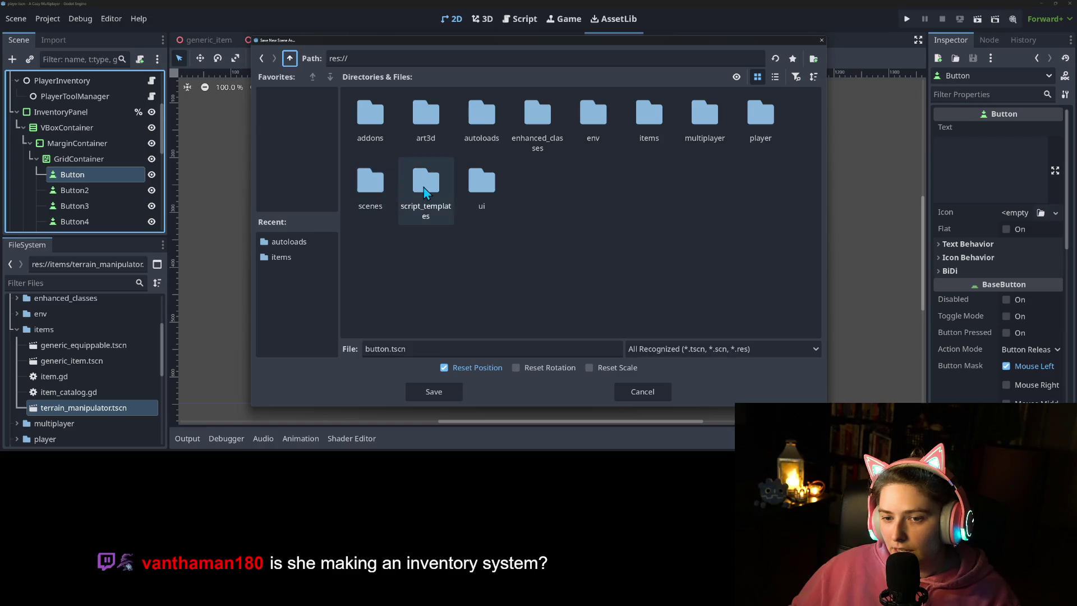
{"action": "double_click", "coordinate": [494, 194]}
{"action": "left_click", "coordinate": [381, 349]}
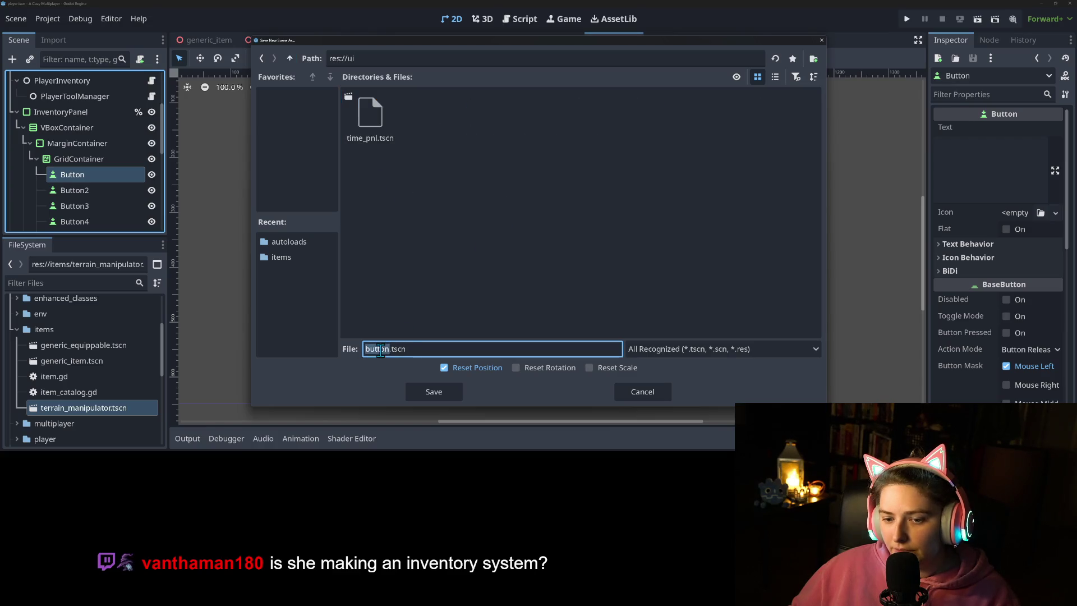
{"action": "type", "text": "inventory_bt"}
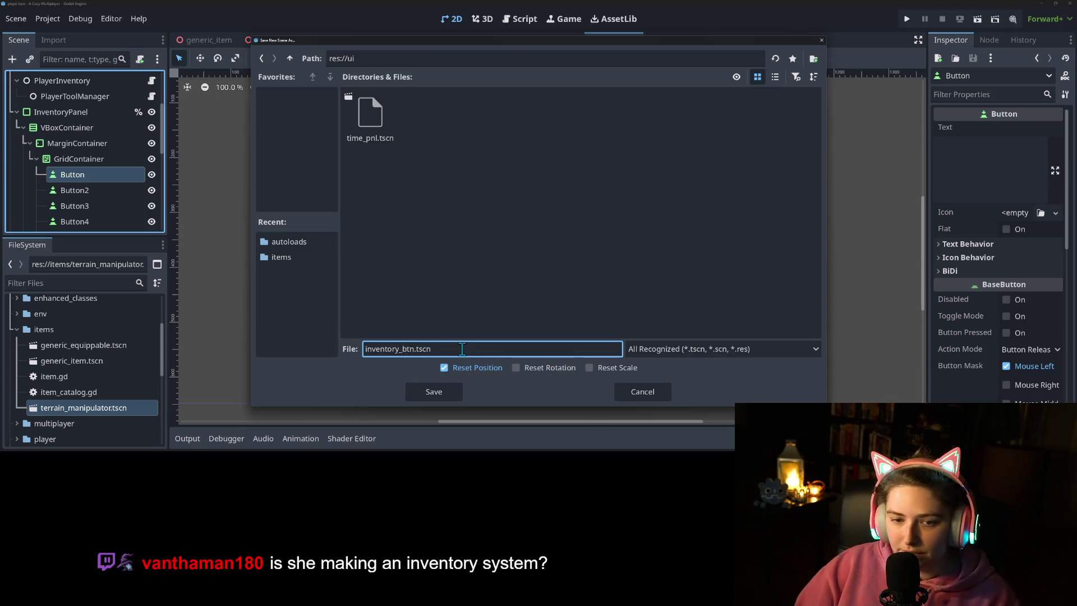
{"action": "key", "text": "Return"}
Step: Delete the seventeen extra buttons, Button2 through Button18
{"action": "left_click", "coordinate": [64, 191]}
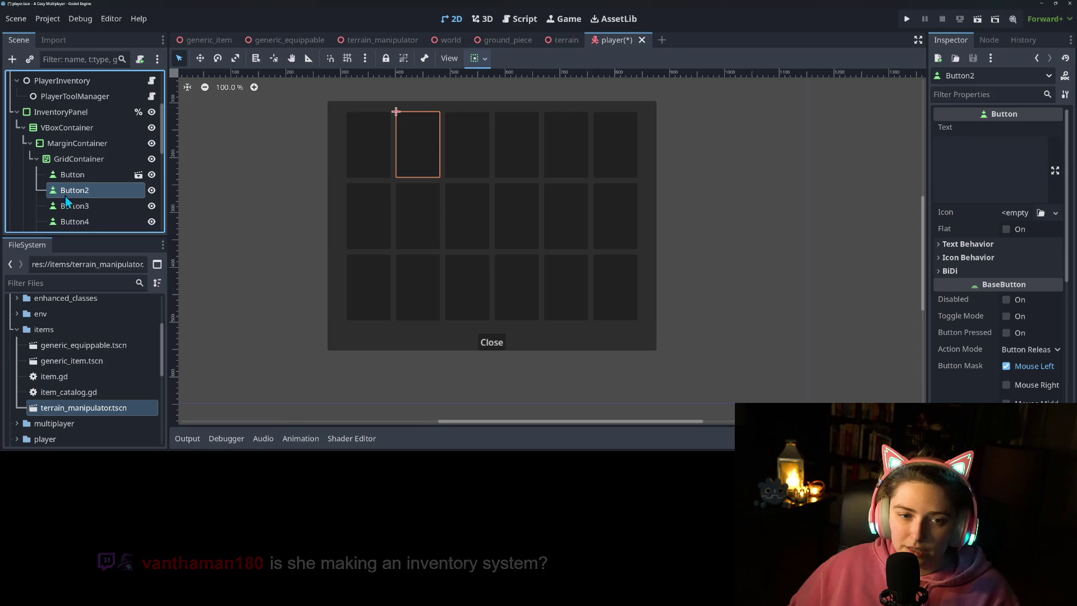
{"action": "scroll", "coordinate": [67, 185], "scroll_direction": "down", "scroll_amount": 5}
{"action": "left_click", "coordinate": [71, 176], "text": "shift"}
{"action": "key", "text": "Delete"}
{"action": "key", "text": "Return"}
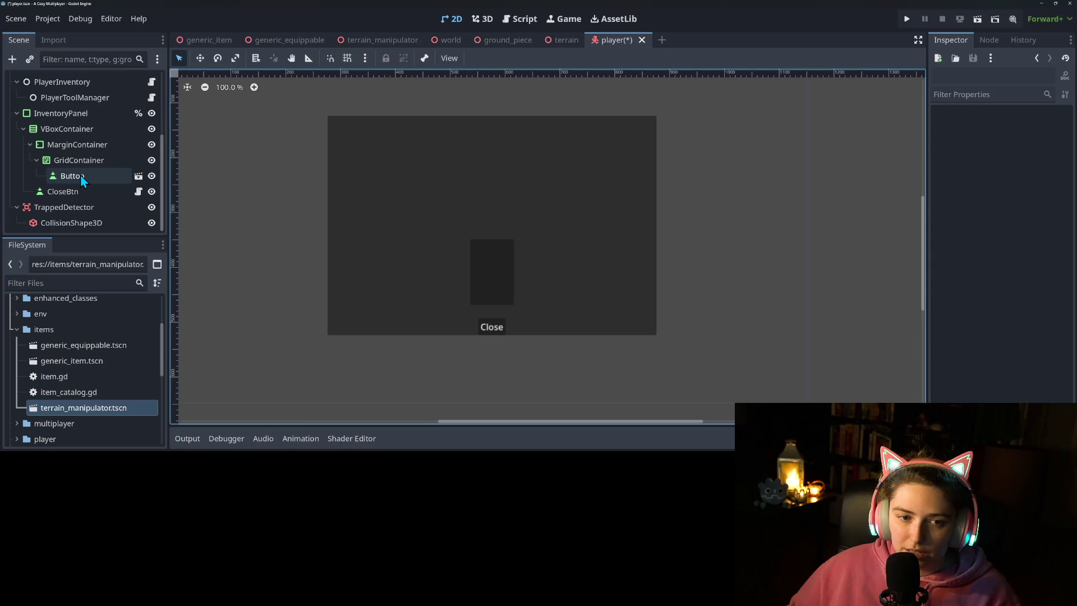
Step: Rename the remaining Button node to InventoryBtn
{"action": "left_click", "coordinate": [80, 175]}
{"action": "right_click", "coordinate": [91, 177]}
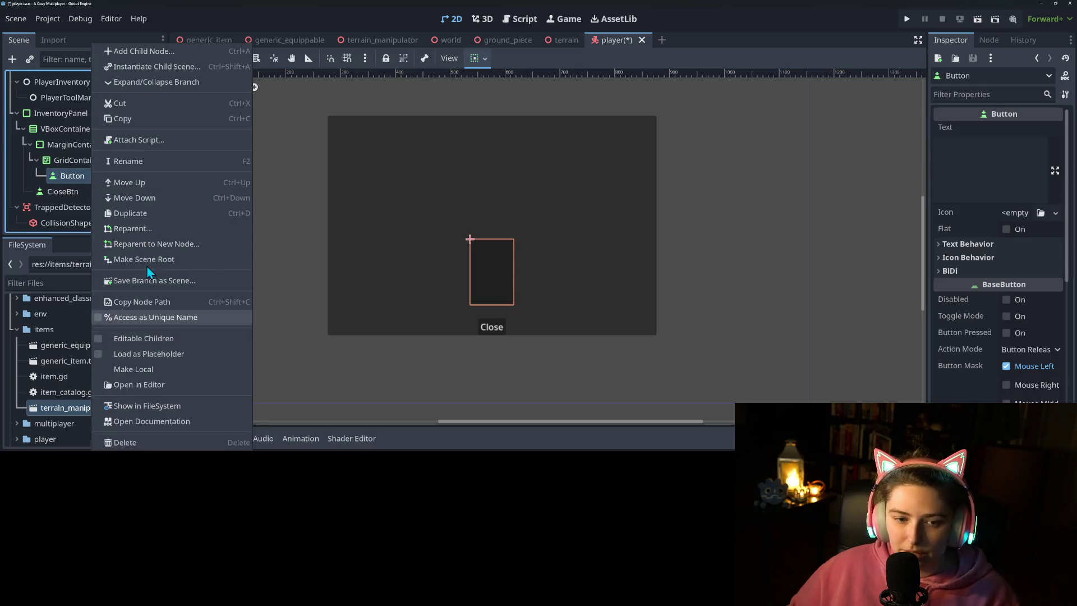
{"action": "left_click", "coordinate": [142, 163]}
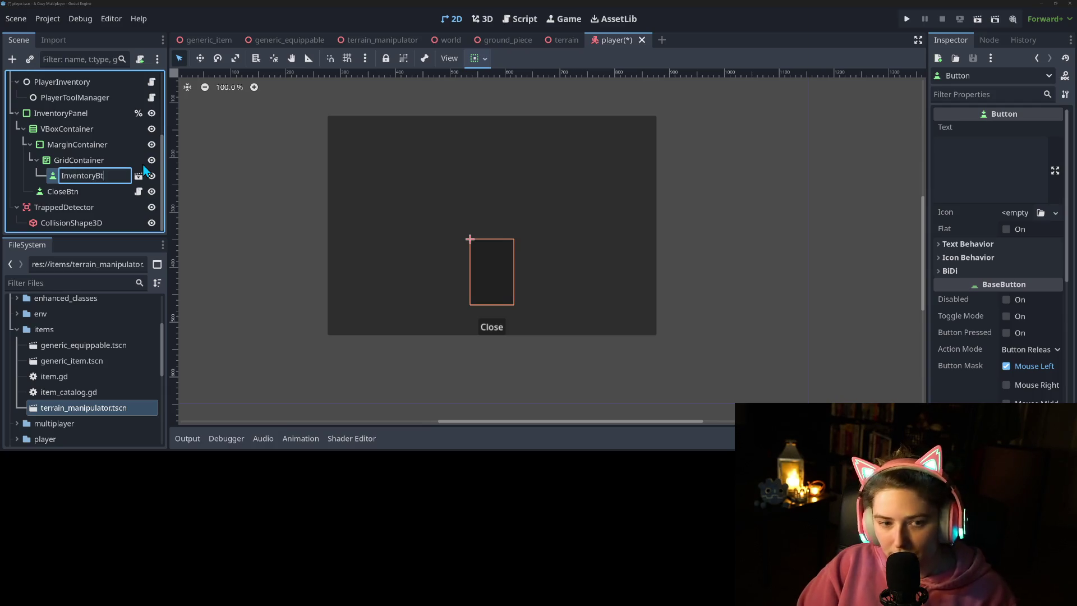
{"action": "type", "text": "n"}
{"action": "key", "text": "Return"}
{"action": "left_click", "coordinate": [103, 177]}
{"action": "left_click", "coordinate": [102, 177]}
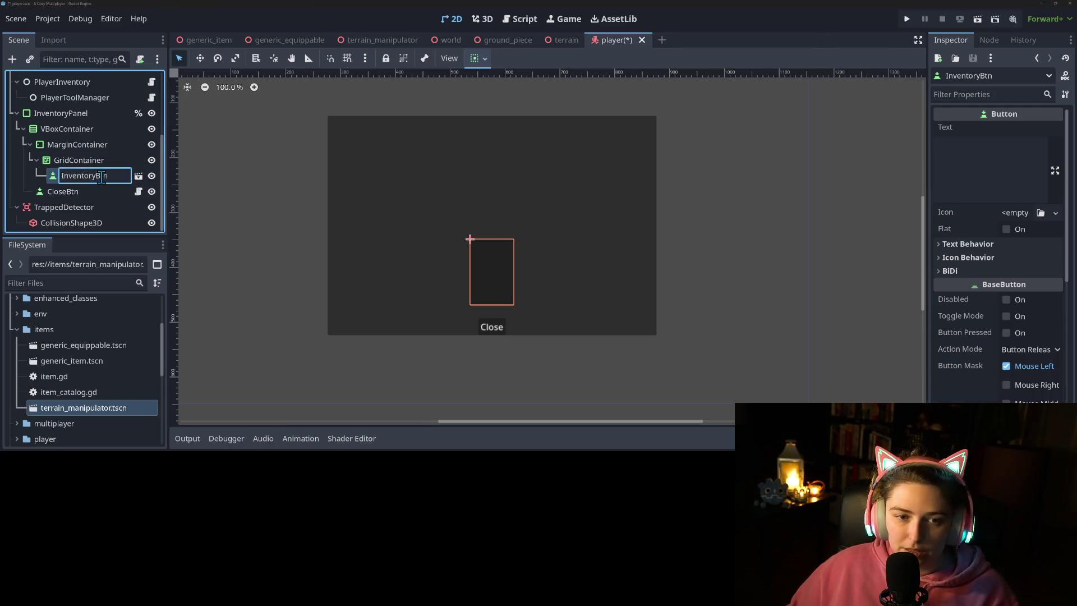
{"action": "key", "text": "shift+Home"}
{"action": "key", "text": "Return"}
Step: Rename the inventory_btn scene's root node to InventoryBtn and return to the player scene
{"action": "left_click", "coordinate": [139, 175]}
{"action": "double_click", "coordinate": [72, 80]}
{"action": "key", "text": "Return"}
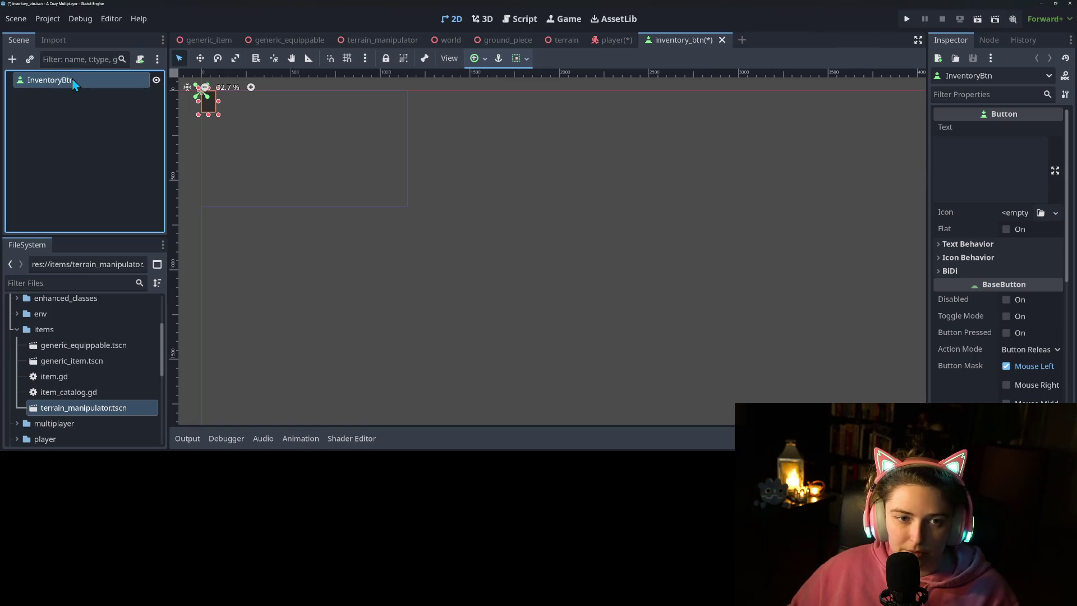
{"action": "left_click", "coordinate": [615, 40]}
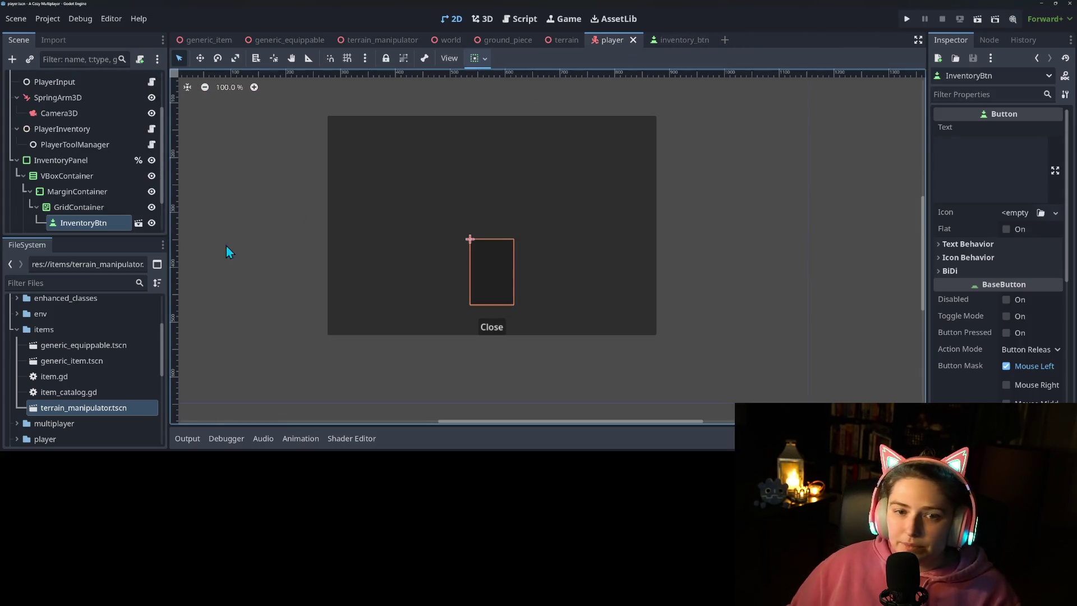
Step: Duplicate InventoryBtn with Ctrl+D until the grid holds 18 buttons
{"action": "scroll", "coordinate": [84, 169], "scroll_direction": "down", "scroll_amount": 3}
{"action": "left_click", "coordinate": [79, 160]}
{"action": "left_click", "coordinate": [83, 177]}
{"action": "key", "text": "ctrl+d"}
{"action": "key", "text": "ctrl+d"}
{"action": "key", "text": "ctrl+d"}
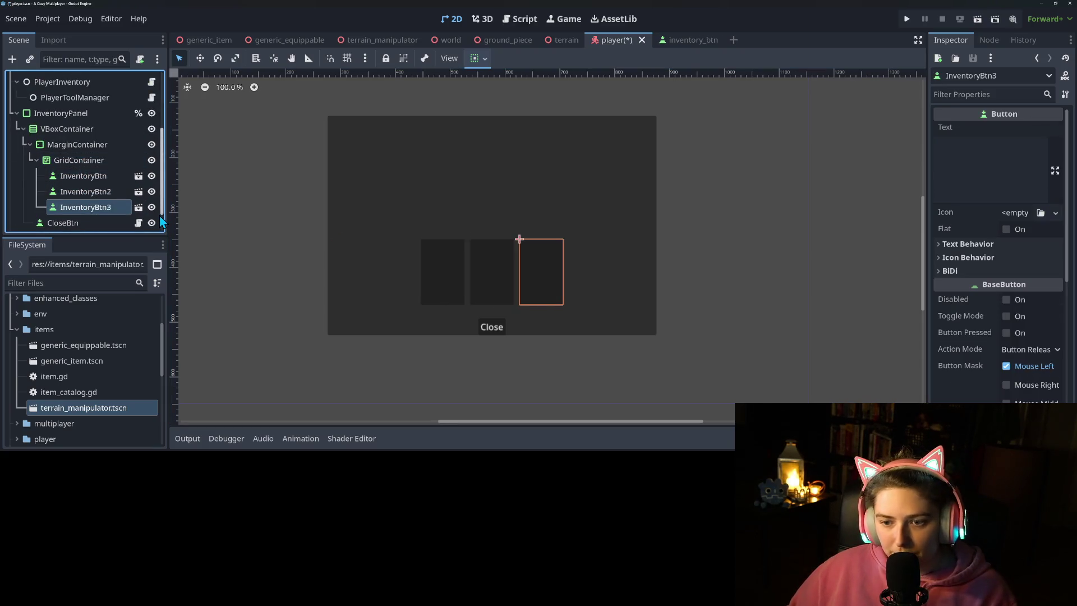
{"action": "key", "text": "ctrl+d"}
{"action": "key", "text": "ctrl+d"}
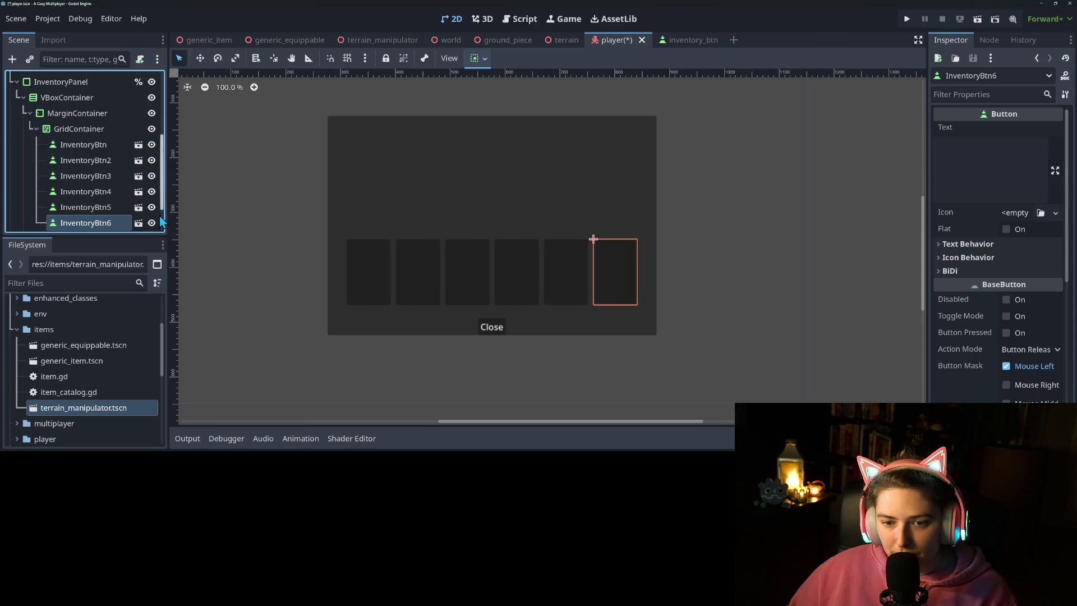
{"action": "key", "text": "ctrl+d"}
{"action": "key", "text": "ctrl+d"}
{"action": "key", "text": "ctrl+d"}
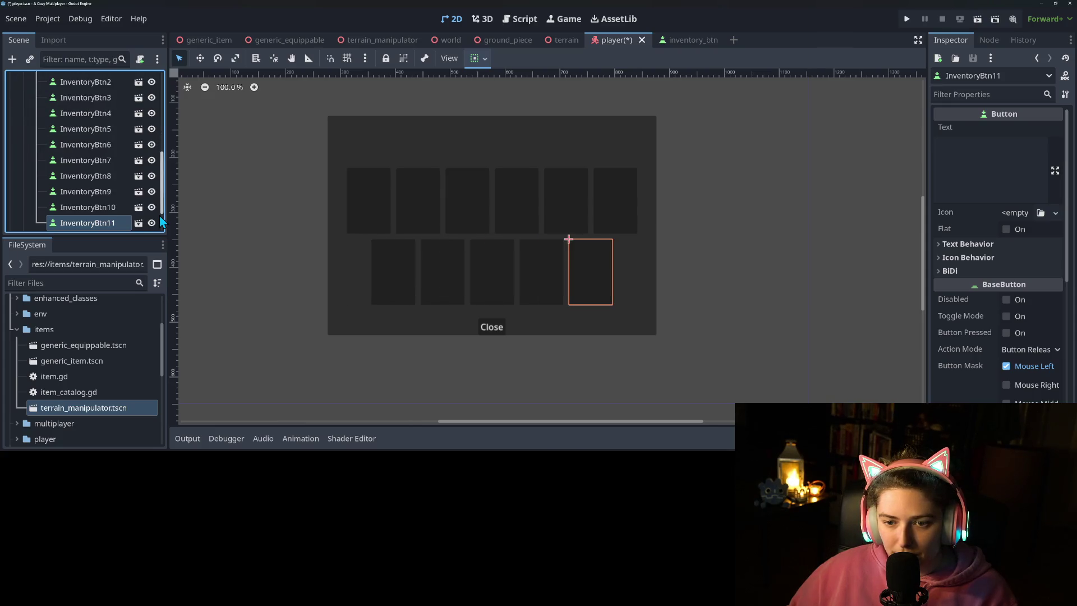
{"action": "key", "text": "ctrl+d"}
{"action": "key", "text": "ctrl+d"}
{"action": "key", "text": "ctrl+d"}
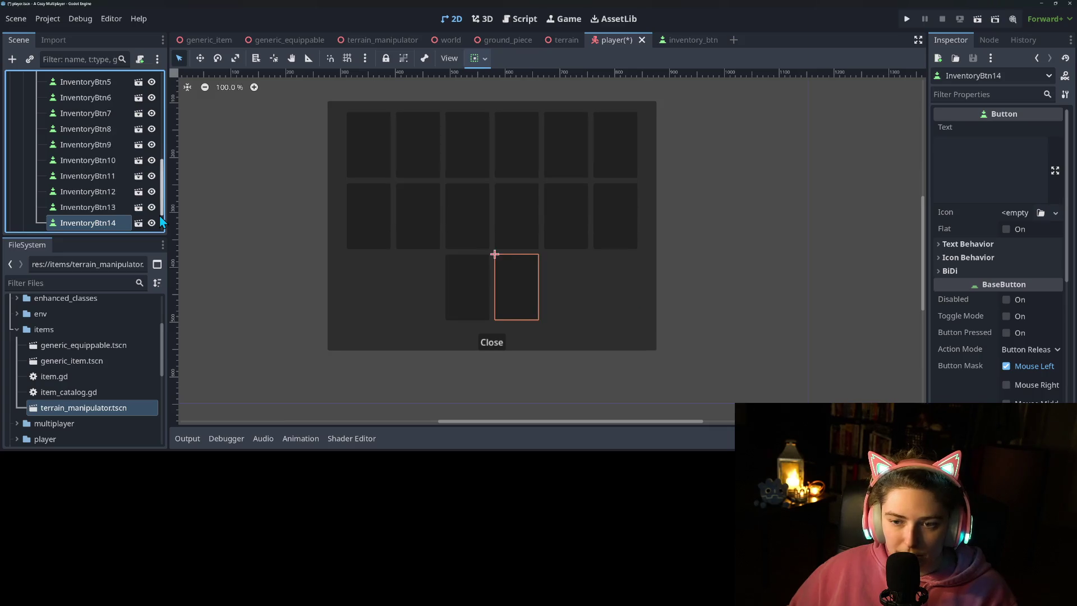
{"action": "key", "text": "ctrl+d"}
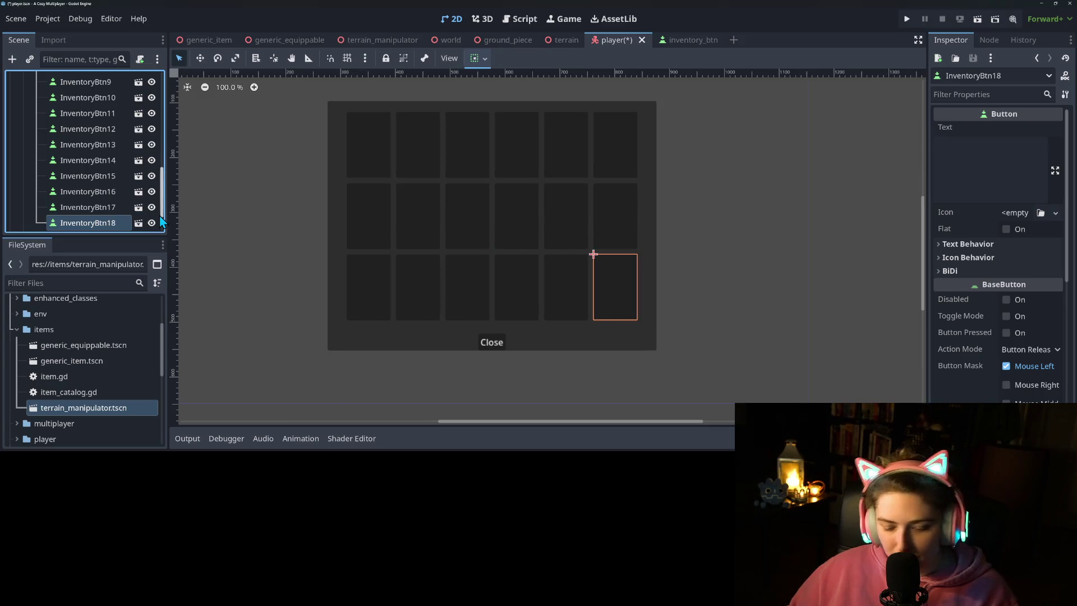
Step: Delete the twelve buttons beyond the first row of six
{"action": "scroll", "coordinate": [120, 191], "scroll_direction": "up", "scroll_amount": 3}
{"action": "left_click", "coordinate": [102, 149], "text": "shift"}
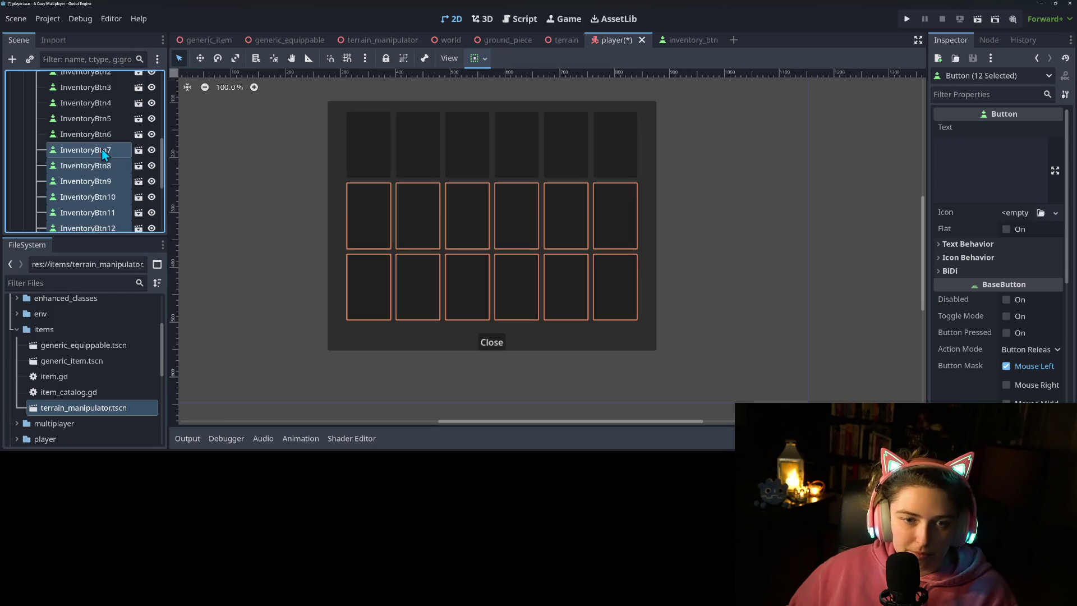
{"action": "key", "text": "Delete"}
{"action": "key", "text": "Return"}
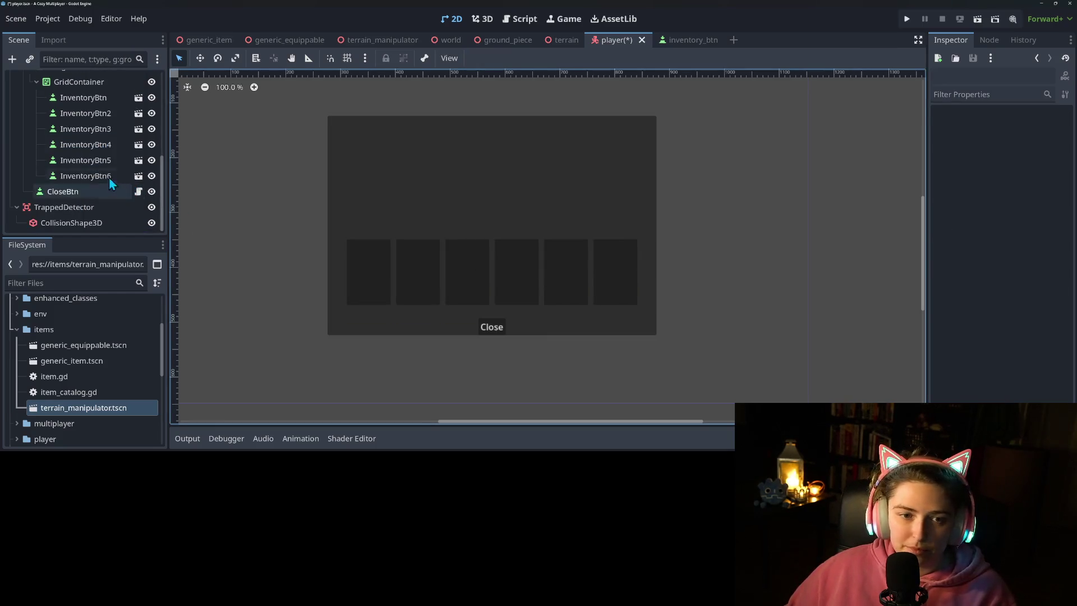
Step: Change the GridContainer's type to VBoxContainer
{"action": "right_click", "coordinate": [95, 84]}
{"action": "left_click", "coordinate": [129, 92]}
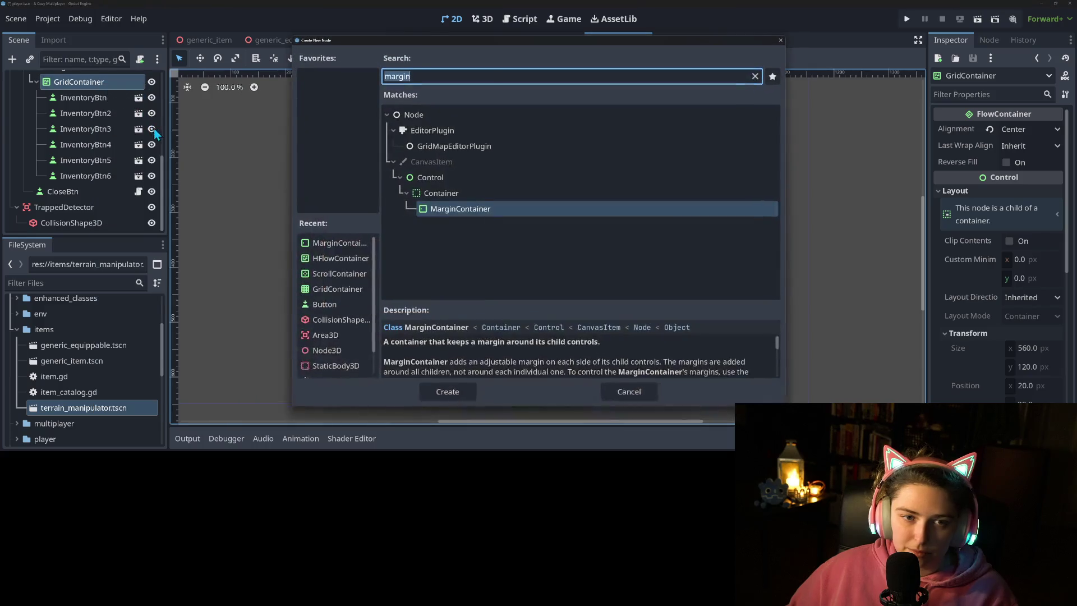
{"action": "left_click", "coordinate": [631, 391]}
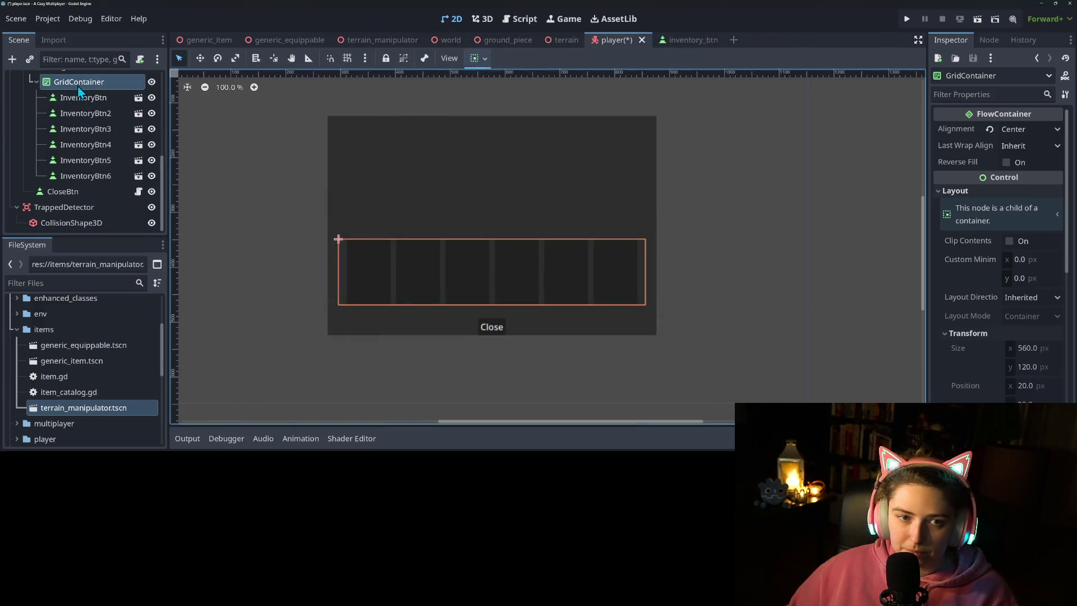
{"action": "right_click", "coordinate": [80, 85]}
{"action": "left_click", "coordinate": [136, 222]}
{"action": "type", "text": "veb"}
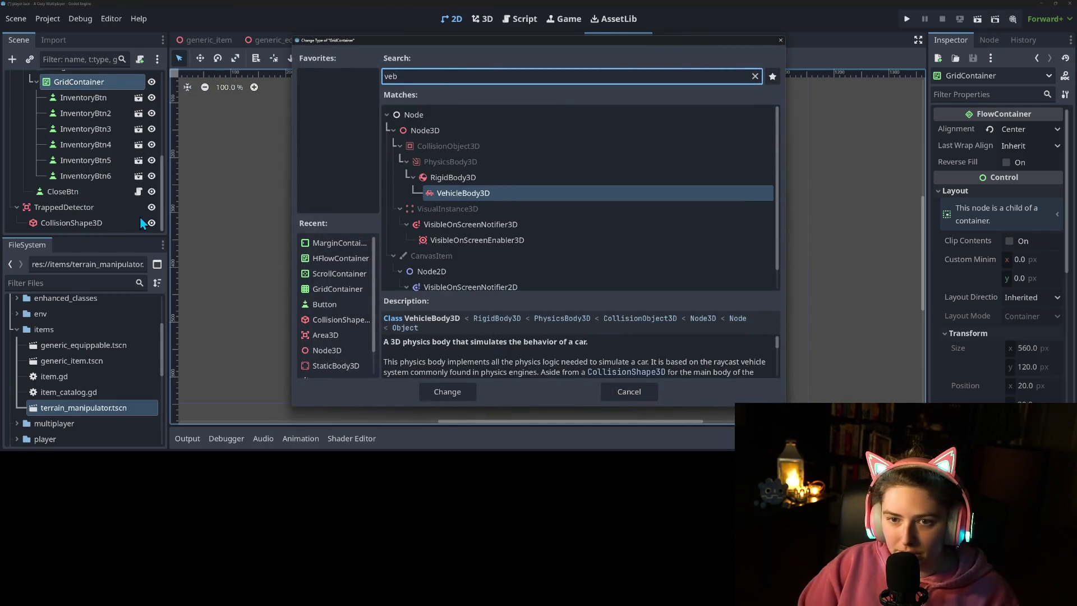
{"action": "key", "text": "BackSpace"}
{"action": "key", "text": "BackSpace"}
{"action": "type", "text": "b"}
{"action": "key", "text": "Return"}
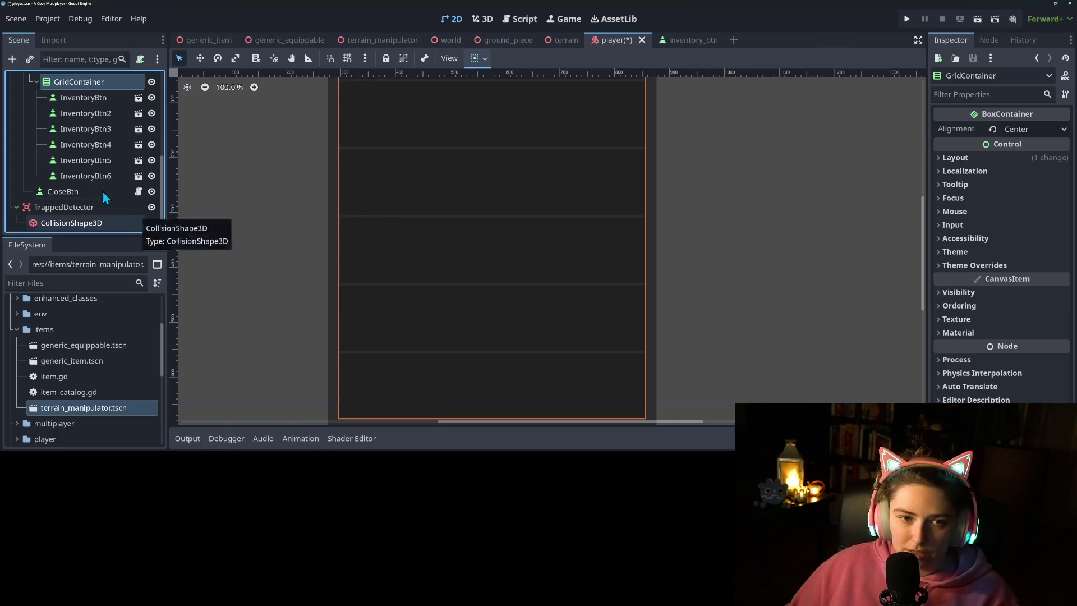
Step: Add an HBoxContainer child and move the six inventory buttons into it
{"action": "right_click", "coordinate": [71, 87]}
{"action": "left_click", "coordinate": [112, 96]}
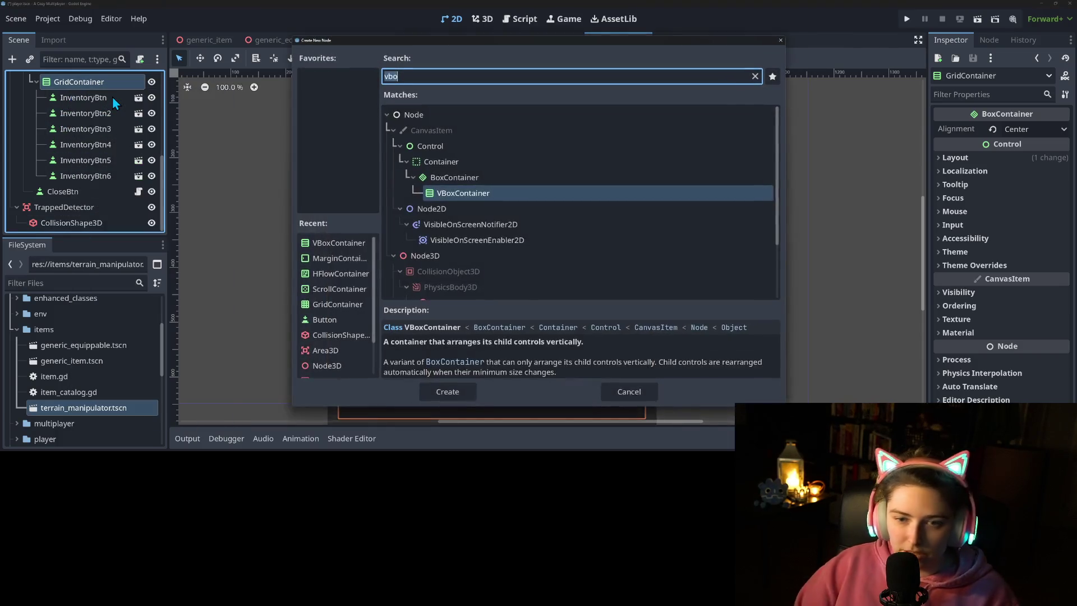
{"action": "type", "text": "hbo"}
{"action": "key", "text": "Return"}
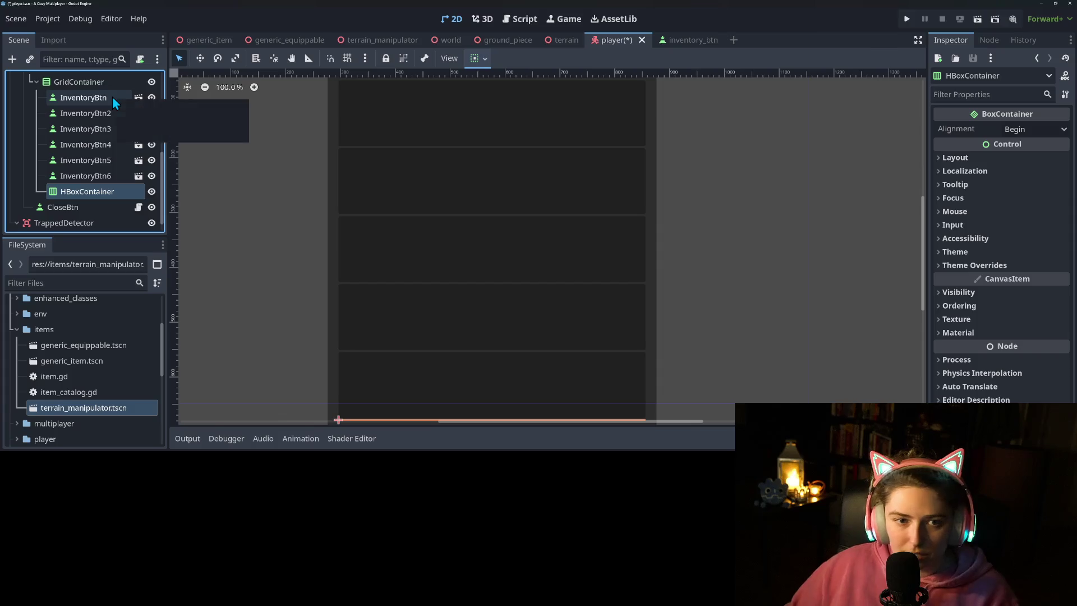
{"action": "left_click", "coordinate": [104, 177], "text": "shift"}
{"action": "left_click_drag", "start_coordinate": [104, 111], "coordinate": [94, 191]}
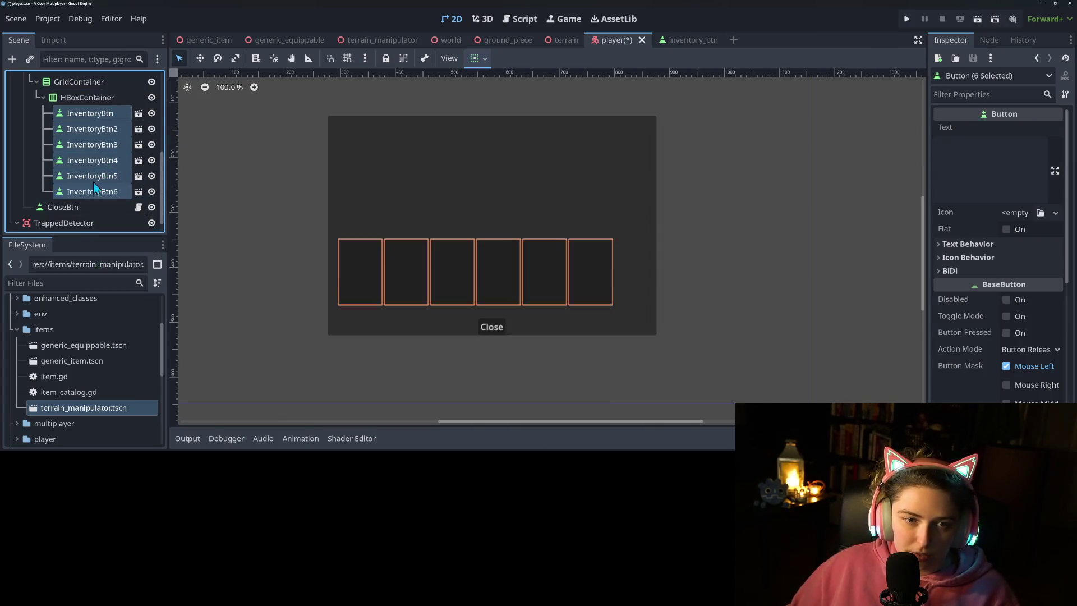
Step: Rename the HBoxContainer to InventoryBtnRow and set its alignment to Center
{"action": "left_click", "coordinate": [92, 99]}
{"action": "right_click", "coordinate": [92, 99]}
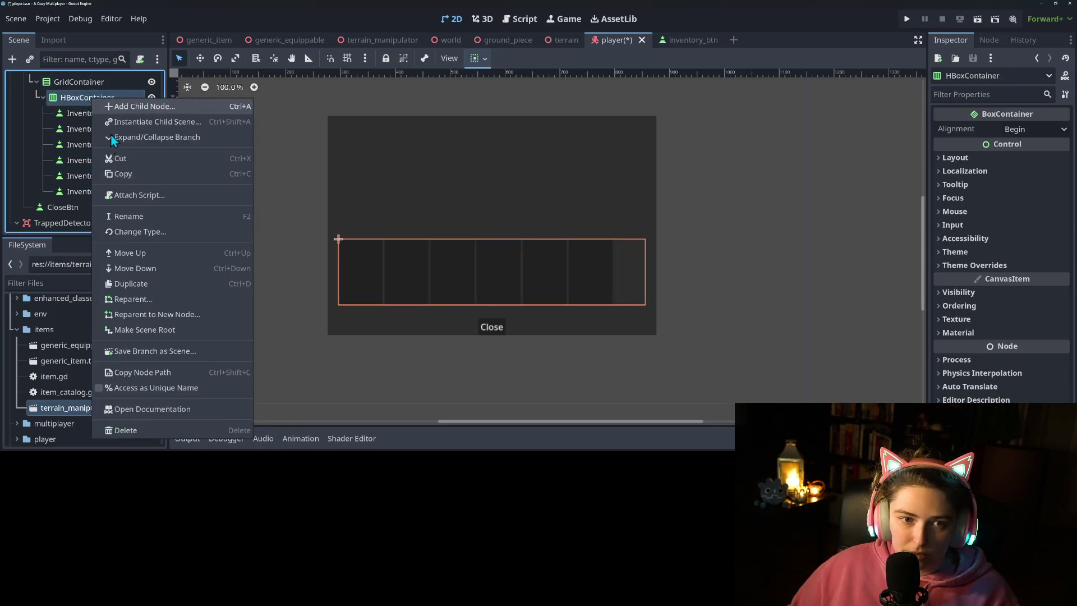
{"action": "left_click", "coordinate": [136, 216]}
{"action": "type", "text": "InventoryB"}
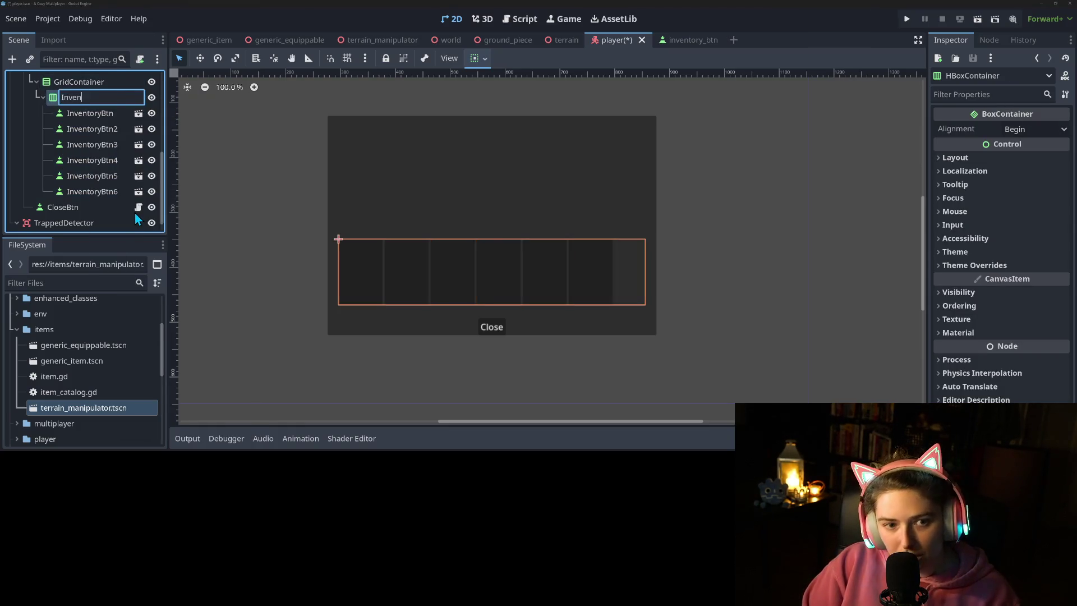
{"action": "type", "text": "tnRow"}
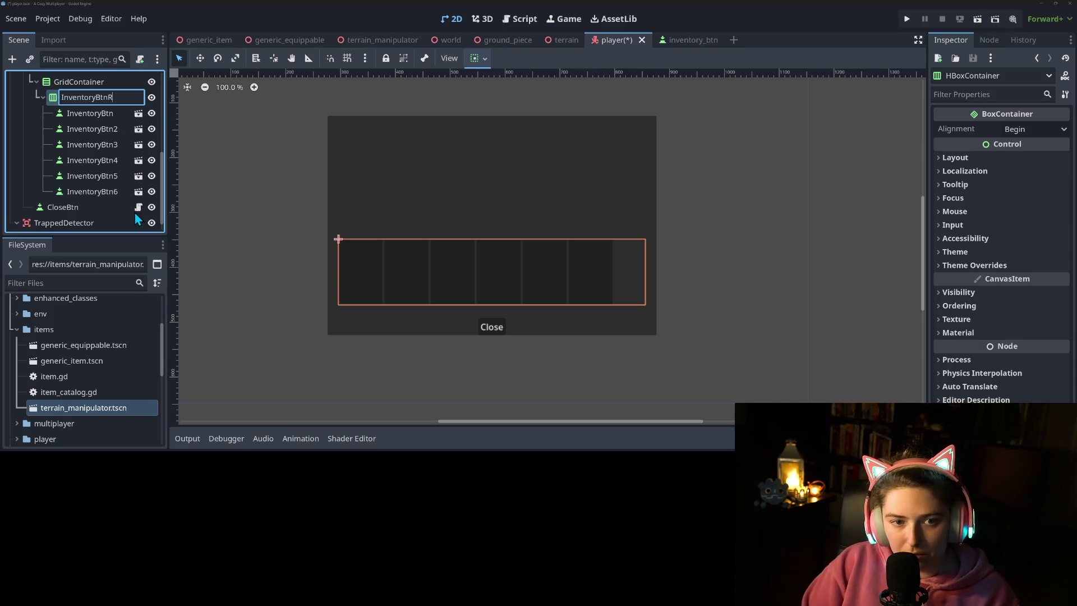
{"action": "key", "text": "Return"}
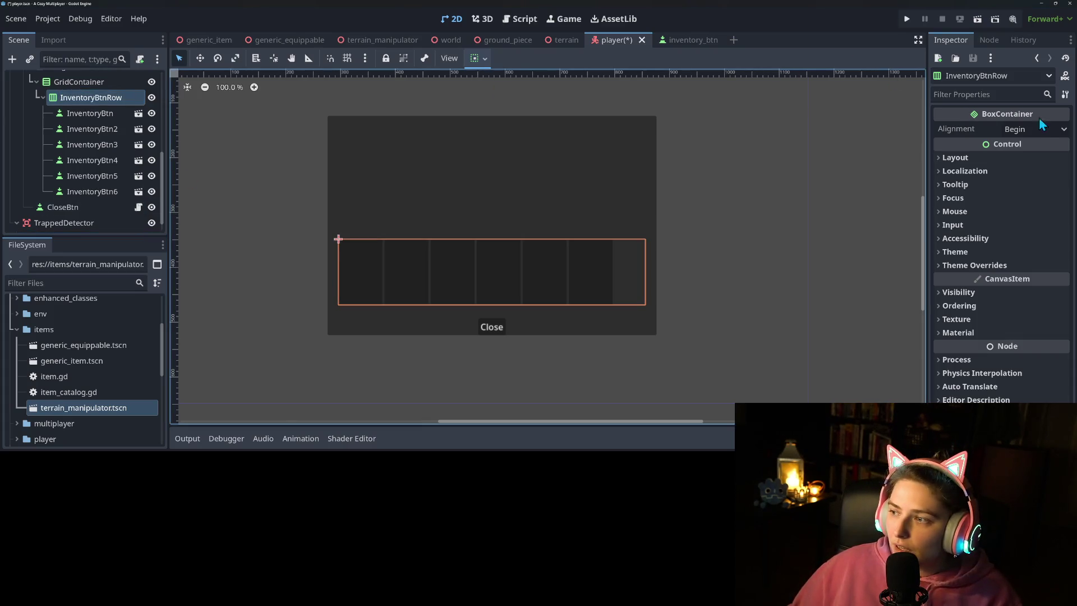
{"action": "left_click", "coordinate": [1034, 129]}
{"action": "left_click", "coordinate": [1035, 164]}
{"action": "left_click", "coordinate": [708, 322]}
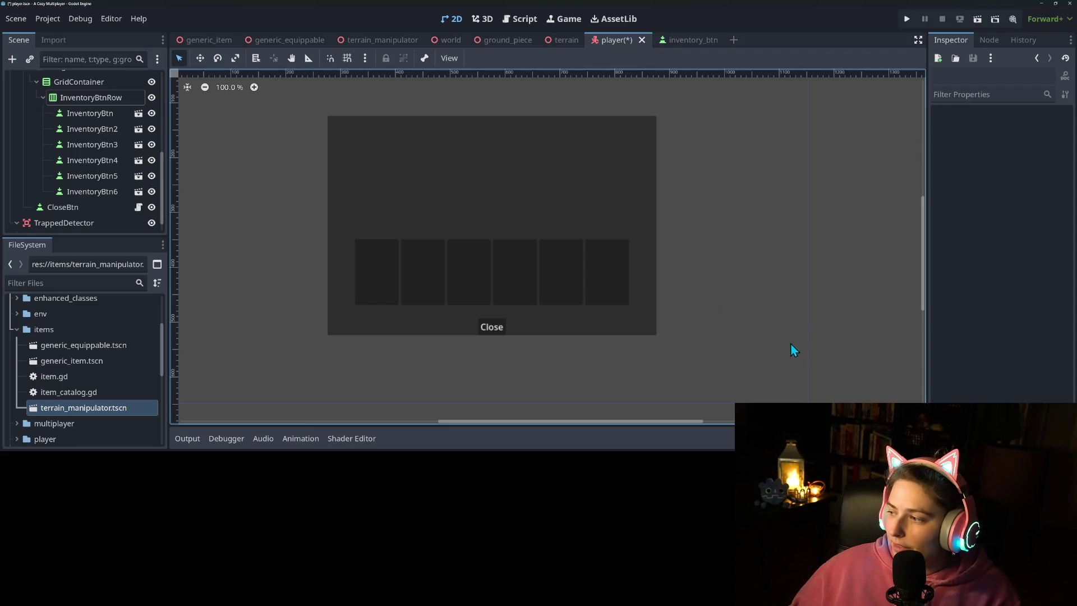
{"action": "scroll", "coordinate": [102, 183], "scroll_direction": "up", "scroll_amount": 2}
{"action": "left_click", "coordinate": [76, 110]}
Step: Rename the GridContainer node to InventoryRows
{"action": "left_click", "coordinate": [84, 127]}
{"action": "right_click", "coordinate": [82, 129]}
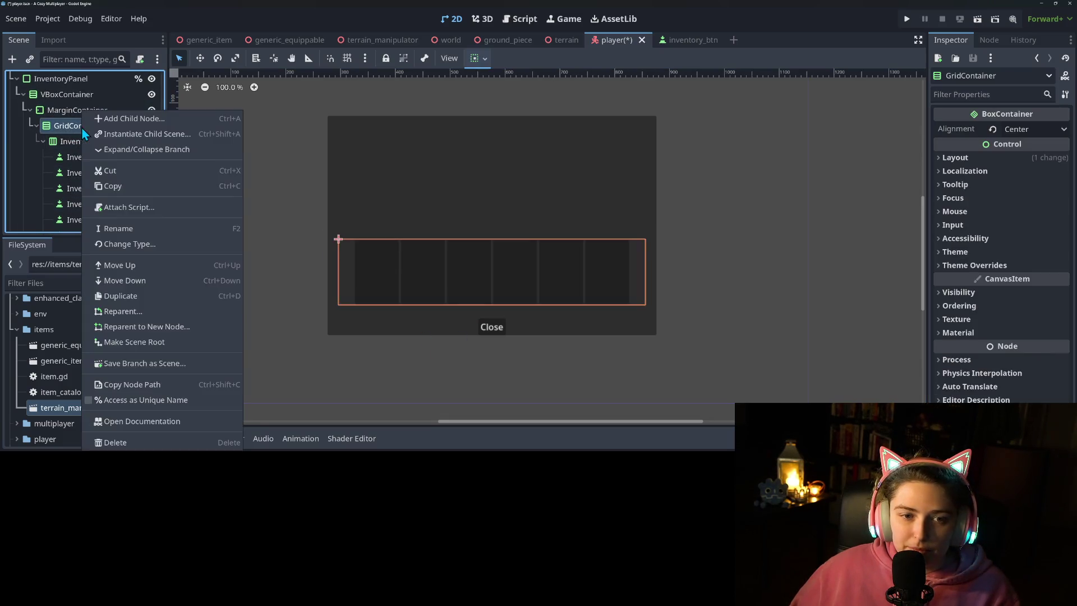
{"action": "left_click", "coordinate": [135, 228]}
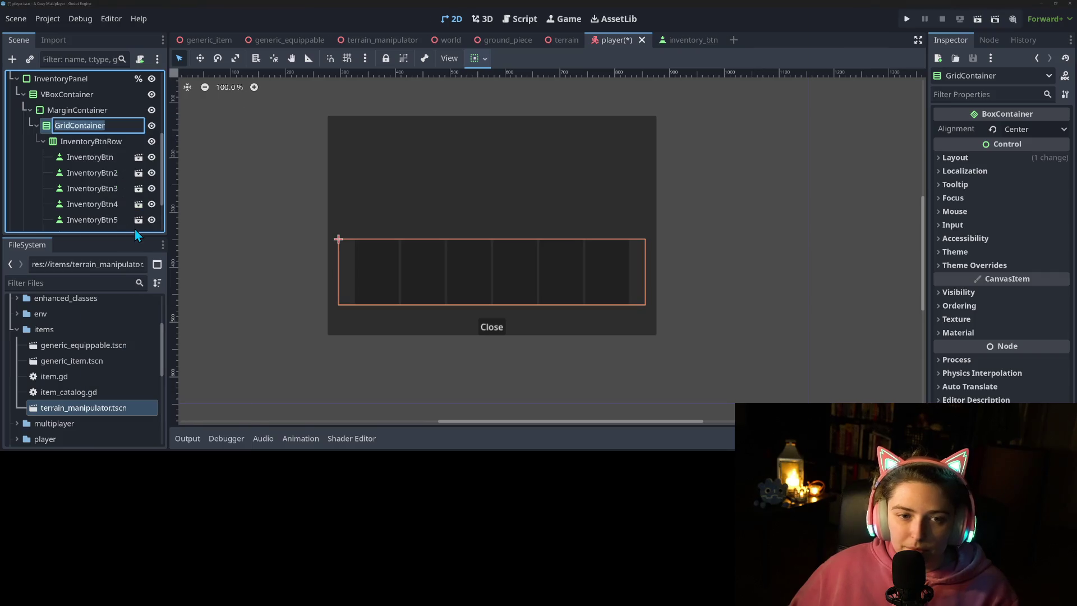
{"action": "type", "text": "Inventory"}
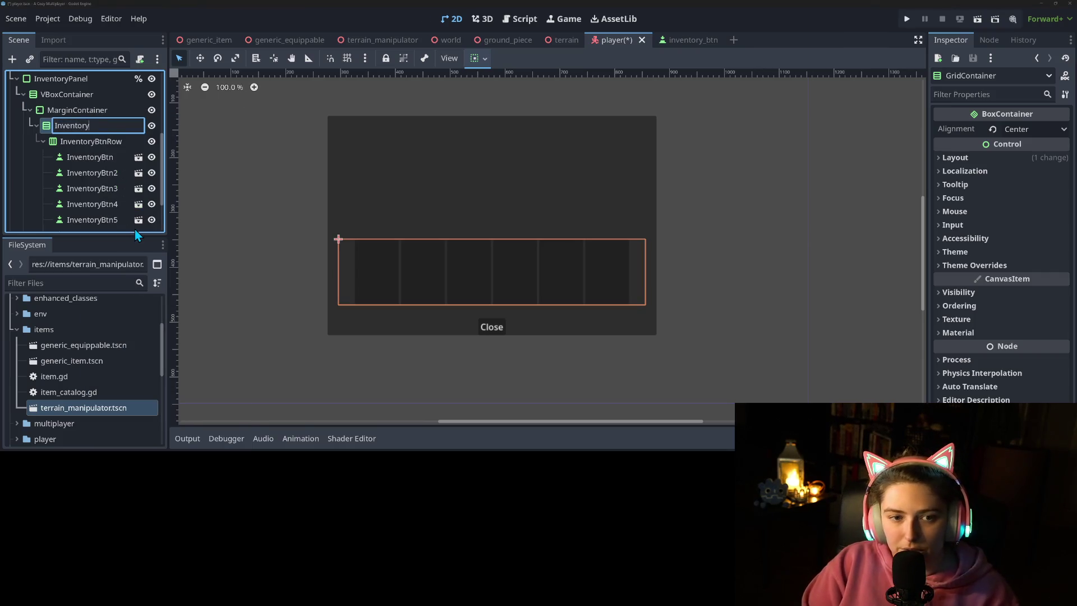
{"action": "type", "text": "Rows"}
{"action": "key", "text": "Return"}
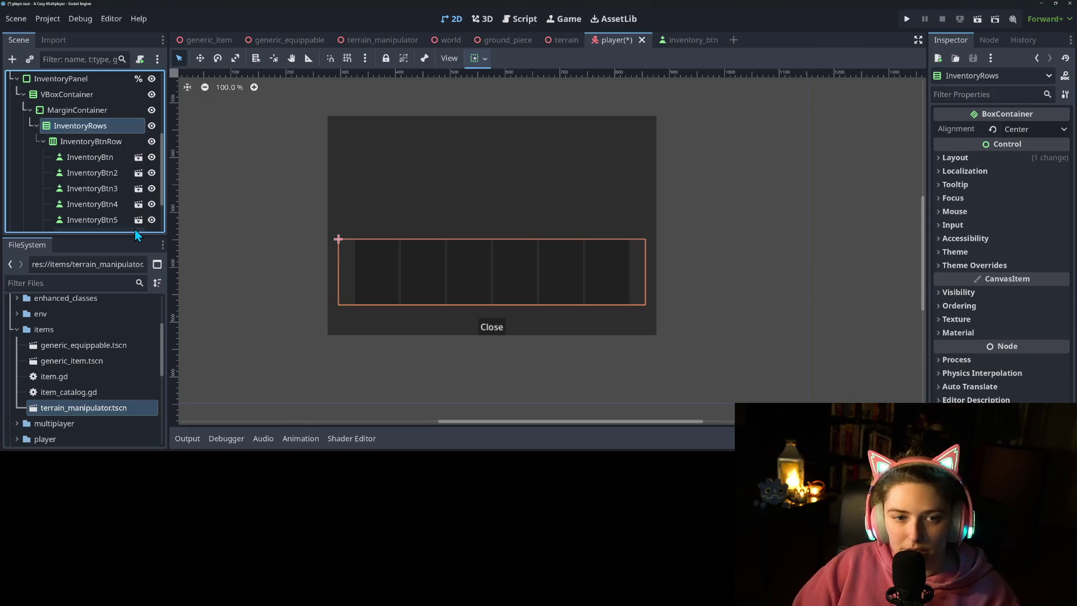
Step: Change InventoryRows' alignment from Center to Begin
{"action": "left_click", "coordinate": [1034, 129]}
{"action": "left_click", "coordinate": [1031, 129]}
{"action": "left_click", "coordinate": [62, 132]}
{"action": "left_click", "coordinate": [78, 141]}
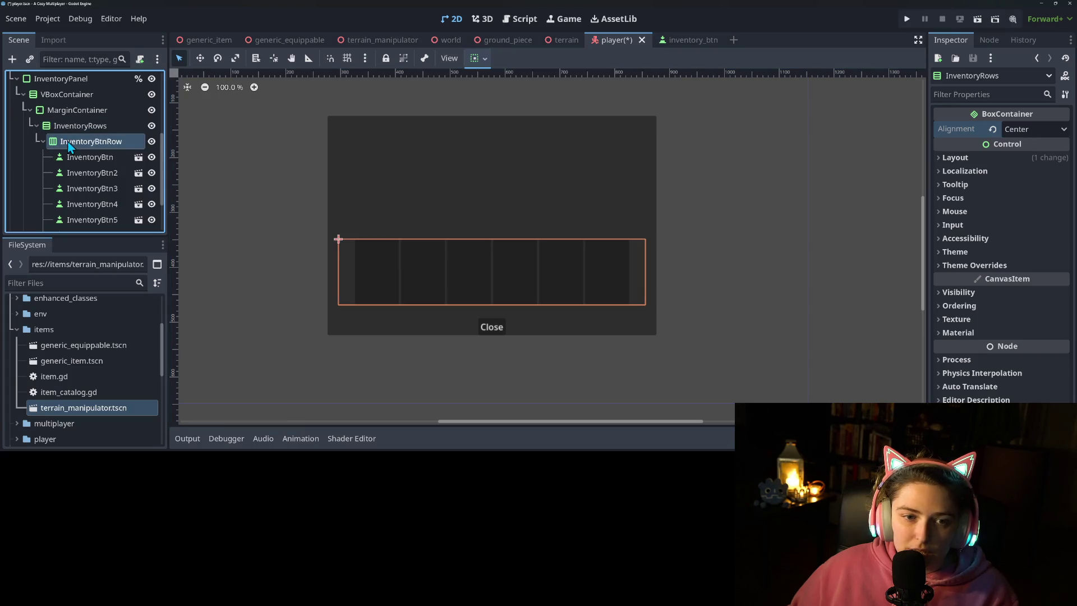
{"action": "left_click", "coordinate": [79, 127]}
{"action": "left_click", "coordinate": [1027, 129]}
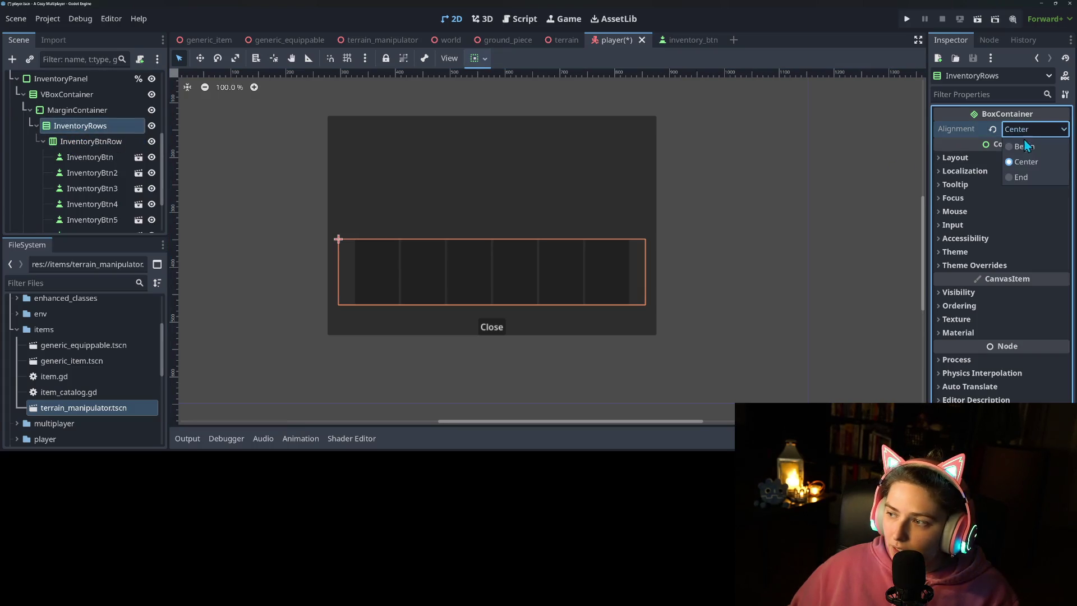
{"action": "left_click", "coordinate": [1031, 151]}
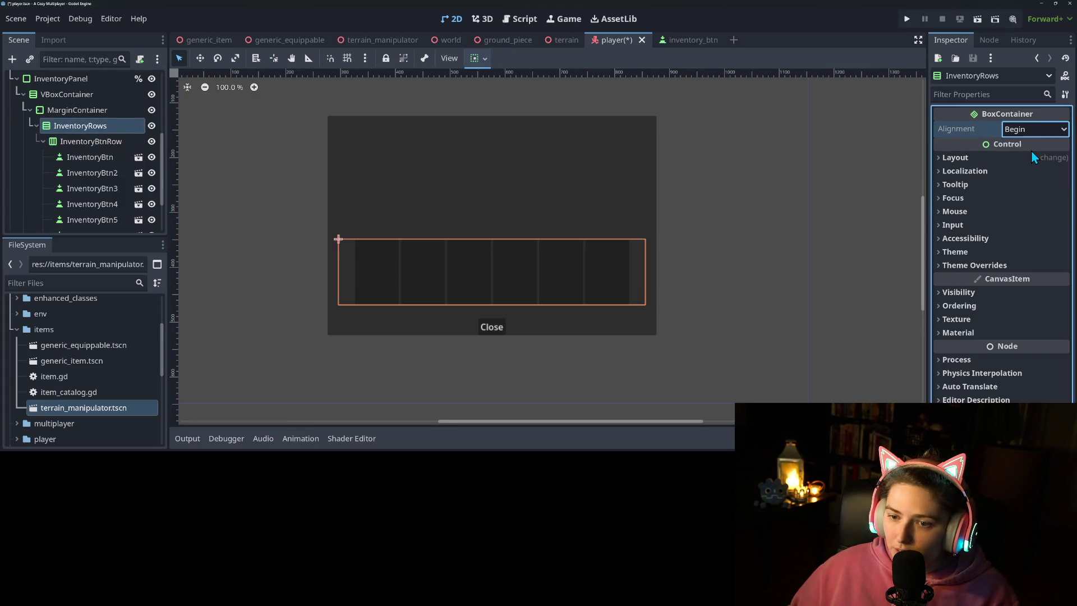
{"action": "left_click", "coordinate": [76, 110]}
{"action": "left_click", "coordinate": [485, 60]}
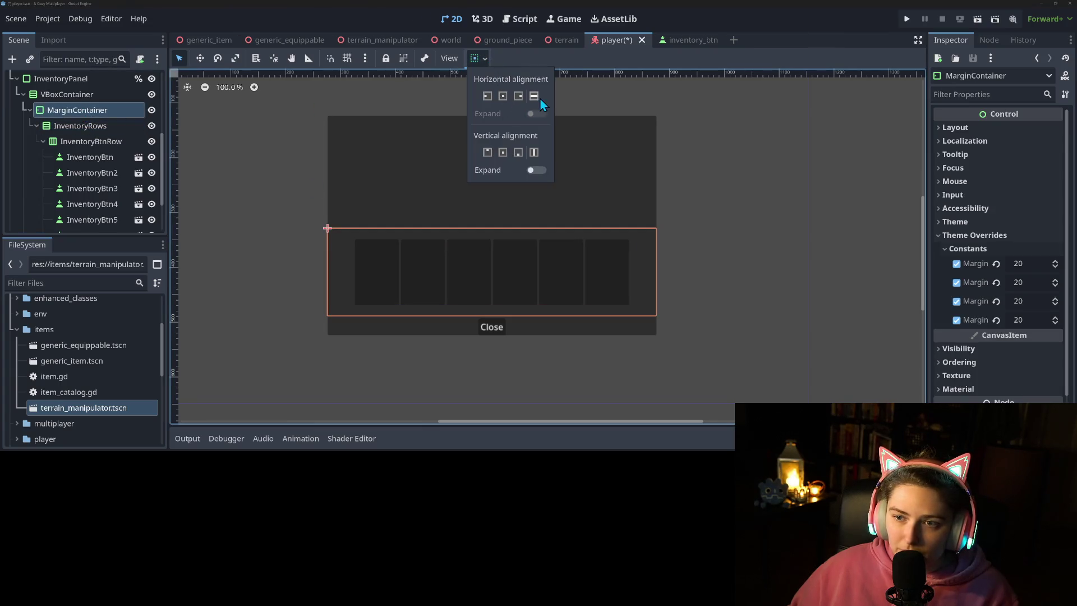
Step: Make the MarginContainer fill the panel height, save the scene, and review the inventory nodes
{"action": "left_click", "coordinate": [537, 170]}
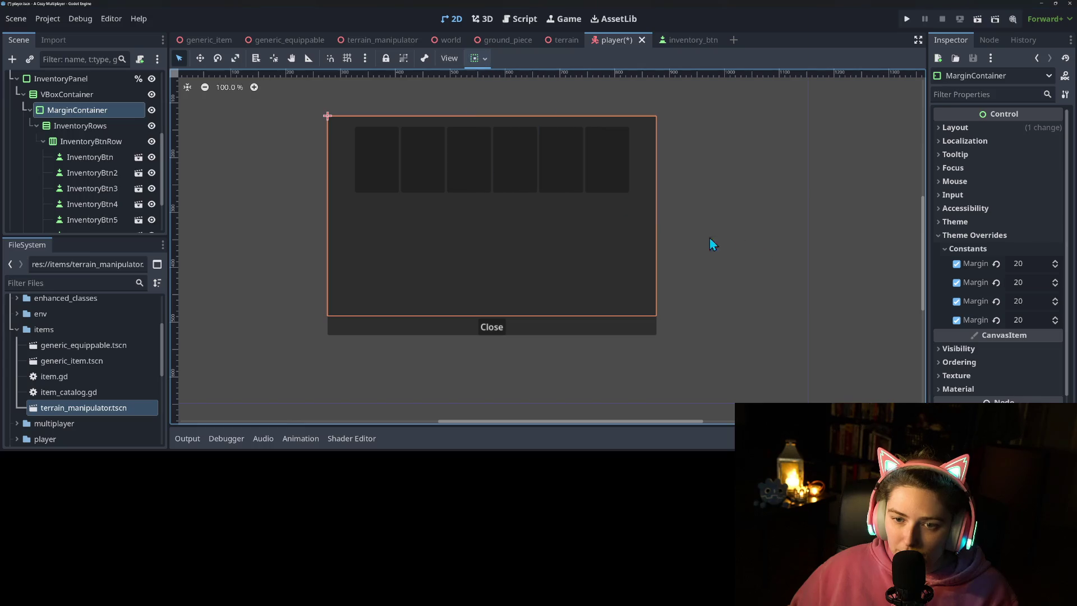
{"action": "key", "text": "ctrl+s"}
{"action": "left_click", "coordinate": [59, 126]}
{"action": "left_click", "coordinate": [84, 142]}
{"action": "left_click", "coordinate": [81, 126]}
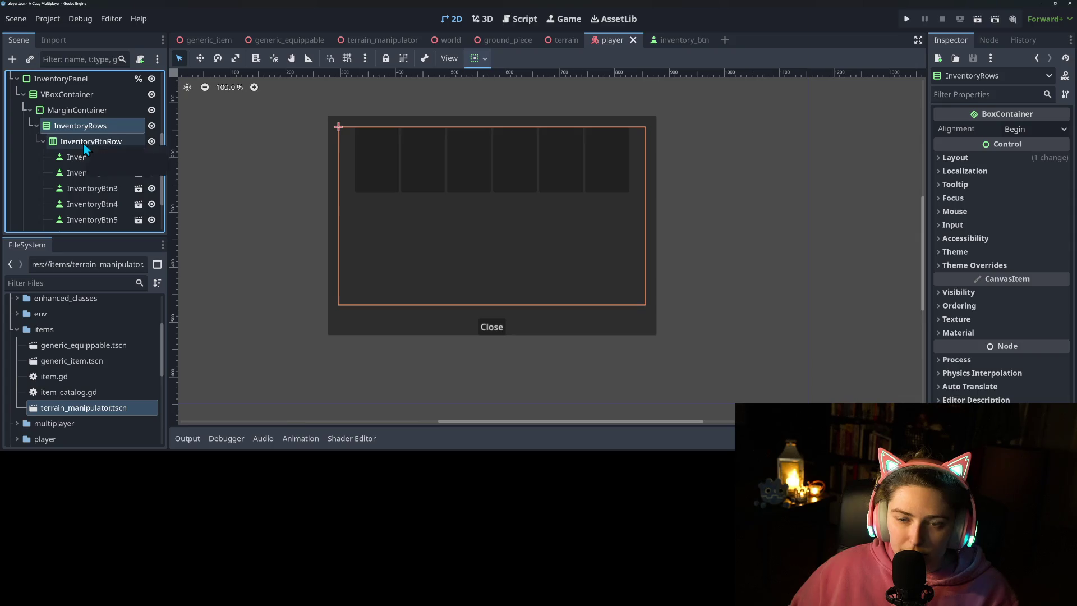
{"action": "left_click", "coordinate": [84, 143]}
{"action": "left_click", "coordinate": [93, 112]}
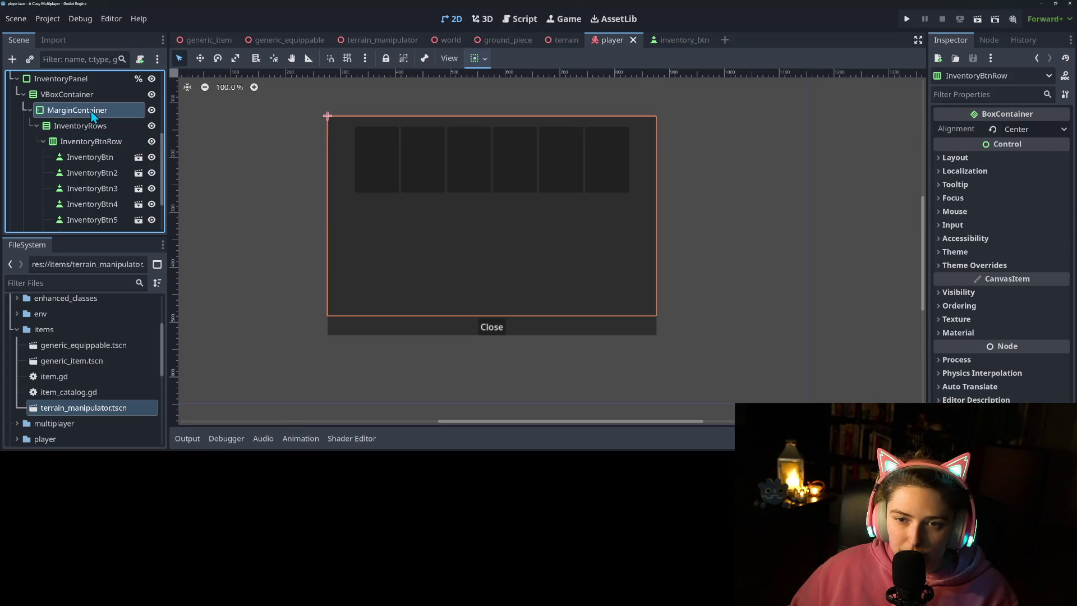
{"action": "left_click", "coordinate": [73, 94]}
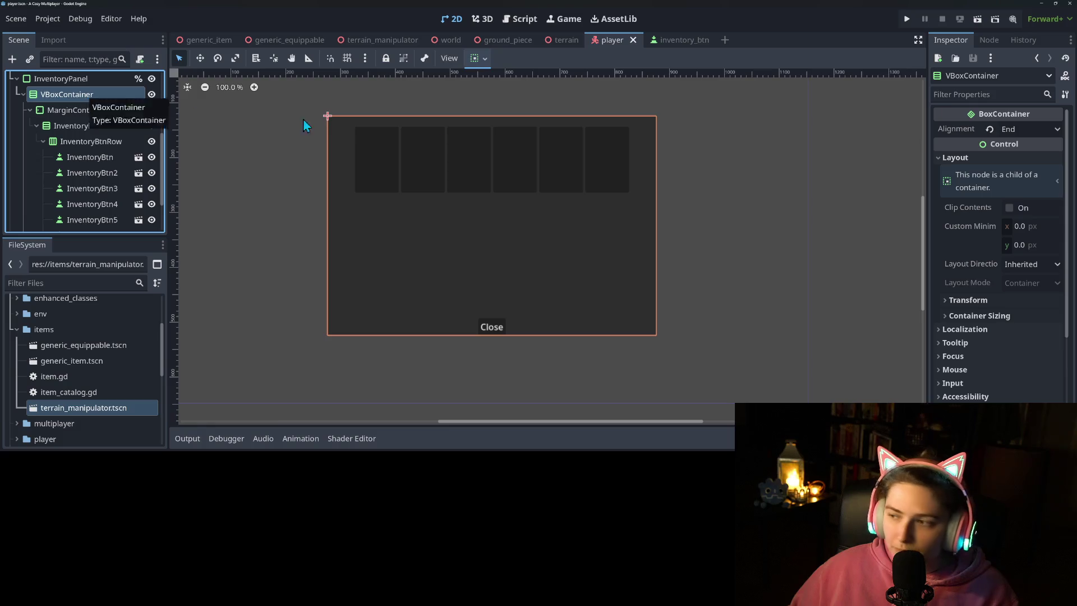
{"action": "left_click", "coordinate": [82, 109]}
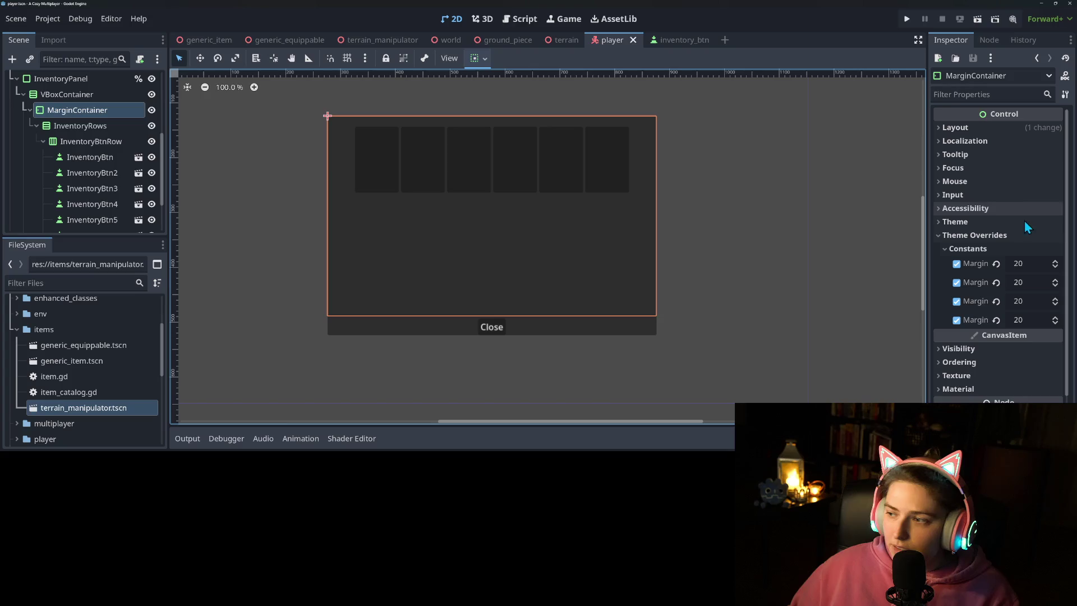
Step: Check the layout properties of MarginContainer, InventoryRows, InventoryBtnRow, InventoryPanel and VBoxContainer
{"action": "left_click", "coordinate": [995, 128]}
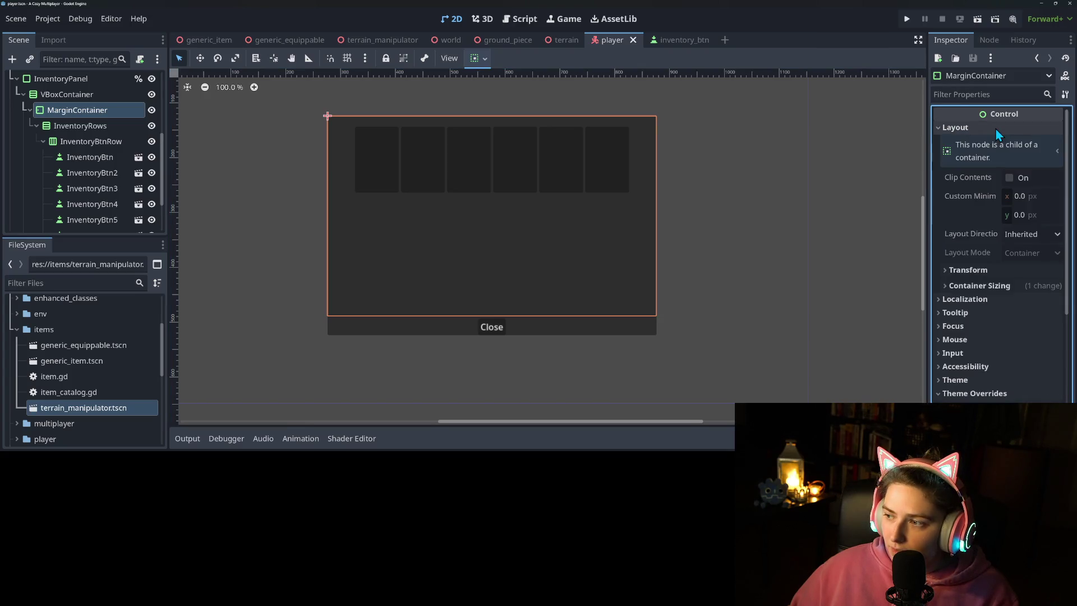
{"action": "left_click", "coordinate": [995, 128]}
{"action": "scroll", "coordinate": [341, 224], "scroll_direction": "down", "scroll_amount": 1}
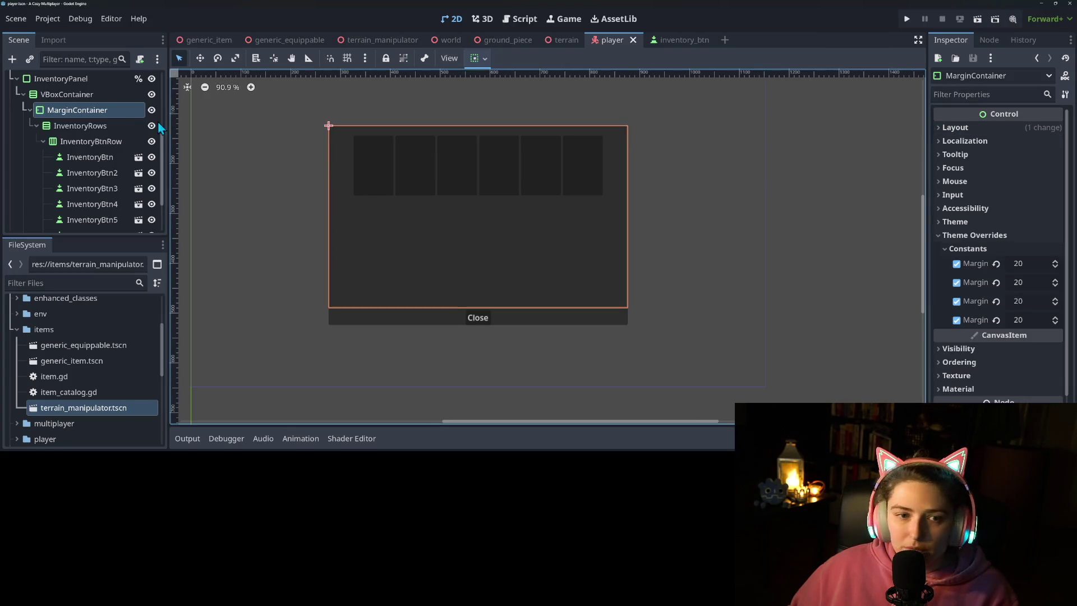
{"action": "left_click", "coordinate": [71, 127]}
{"action": "left_click", "coordinate": [1000, 160]}
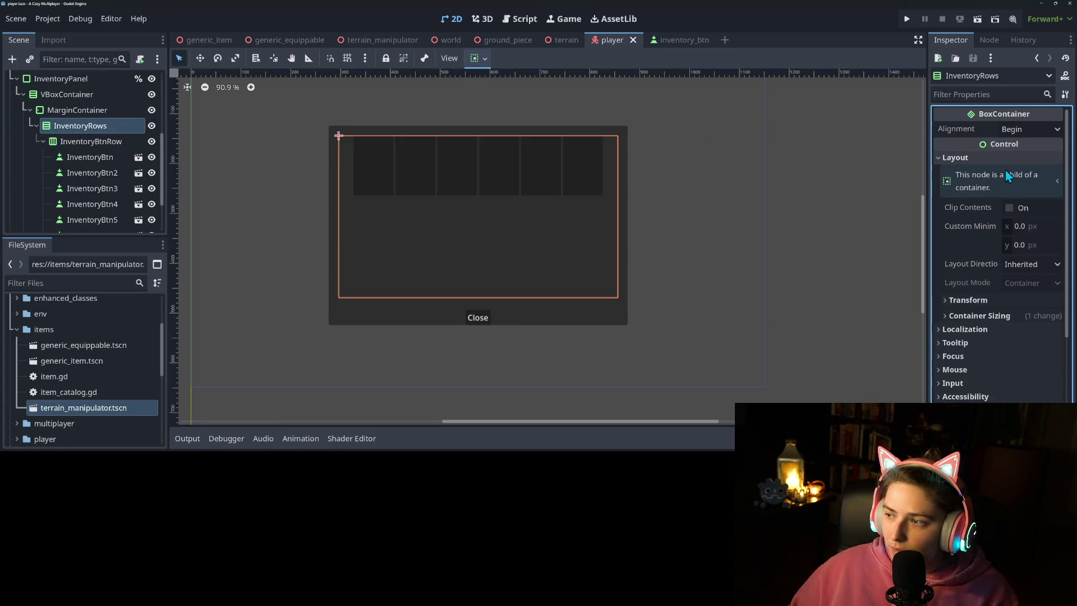
{"action": "left_click", "coordinate": [58, 143]}
{"action": "scroll", "coordinate": [117, 187], "scroll_direction": "down", "scroll_amount": 2}
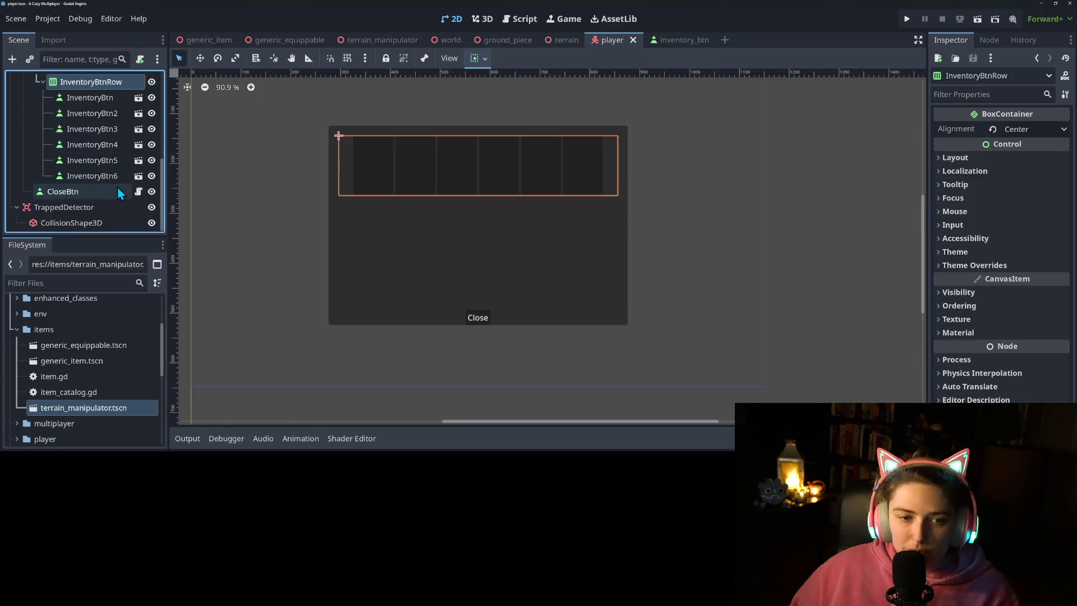
{"action": "scroll", "coordinate": [116, 187], "scroll_direction": "up", "scroll_amount": 5}
{"action": "left_click", "coordinate": [67, 159]}
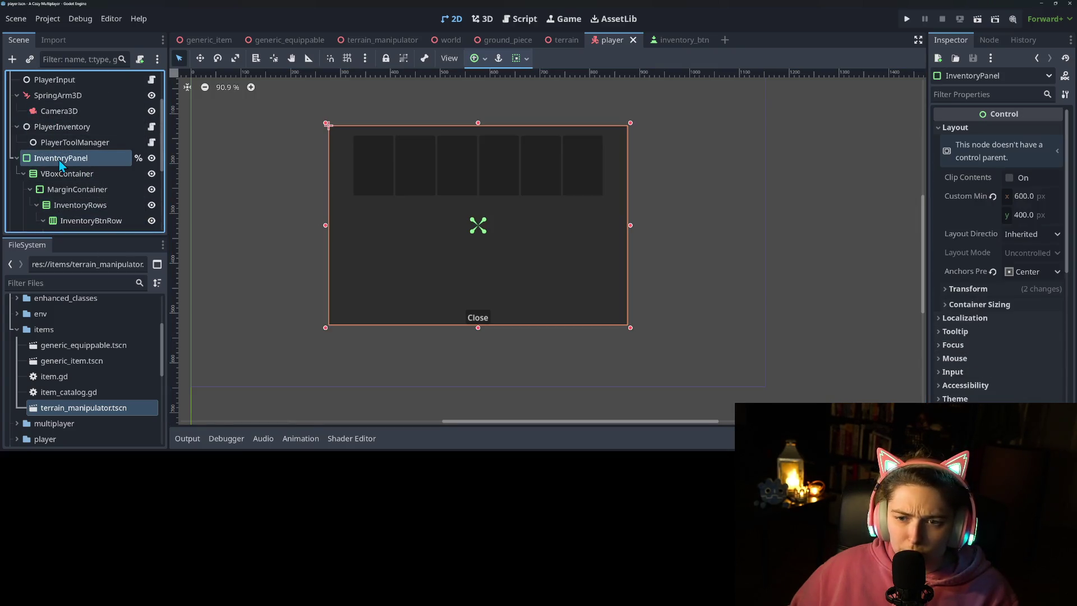
{"action": "scroll", "coordinate": [539, 334], "scroll_direction": "down", "scroll_amount": 3}
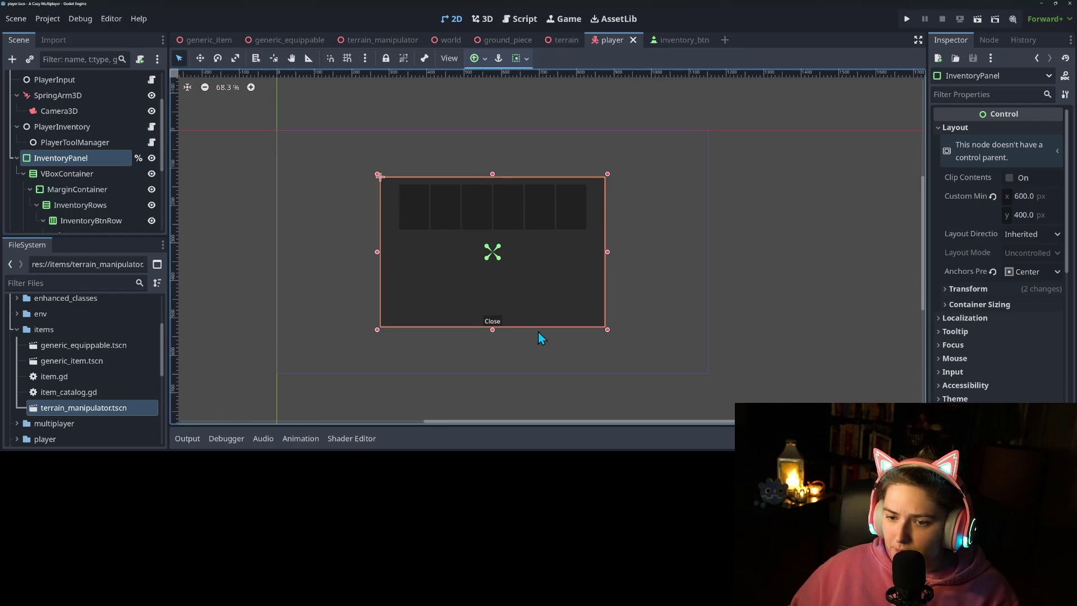
{"action": "scroll", "coordinate": [555, 314], "scroll_direction": "up", "scroll_amount": 2}
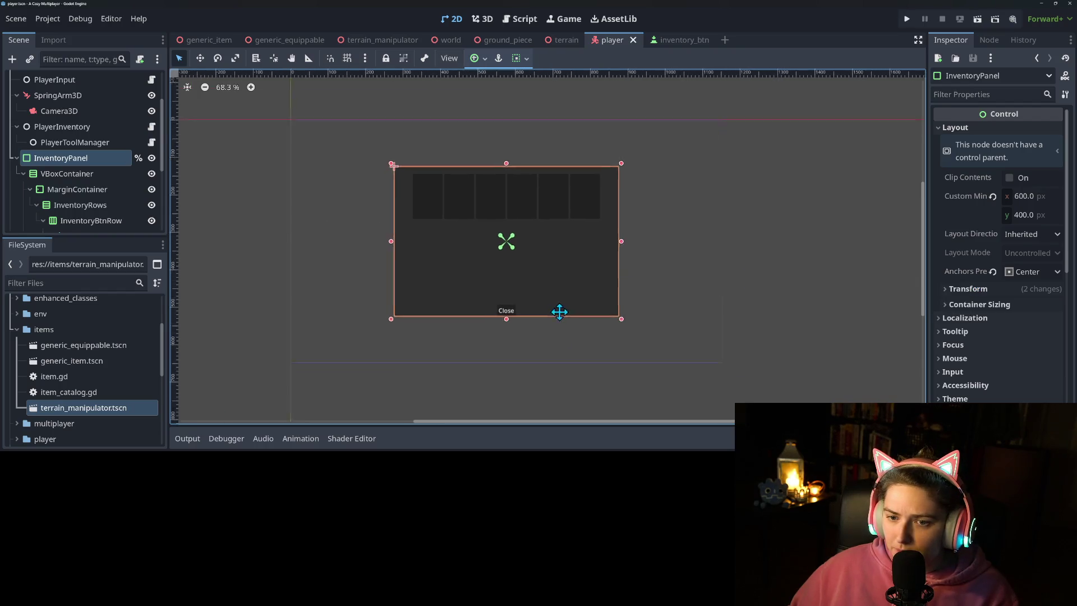
{"action": "left_click", "coordinate": [66, 174]}
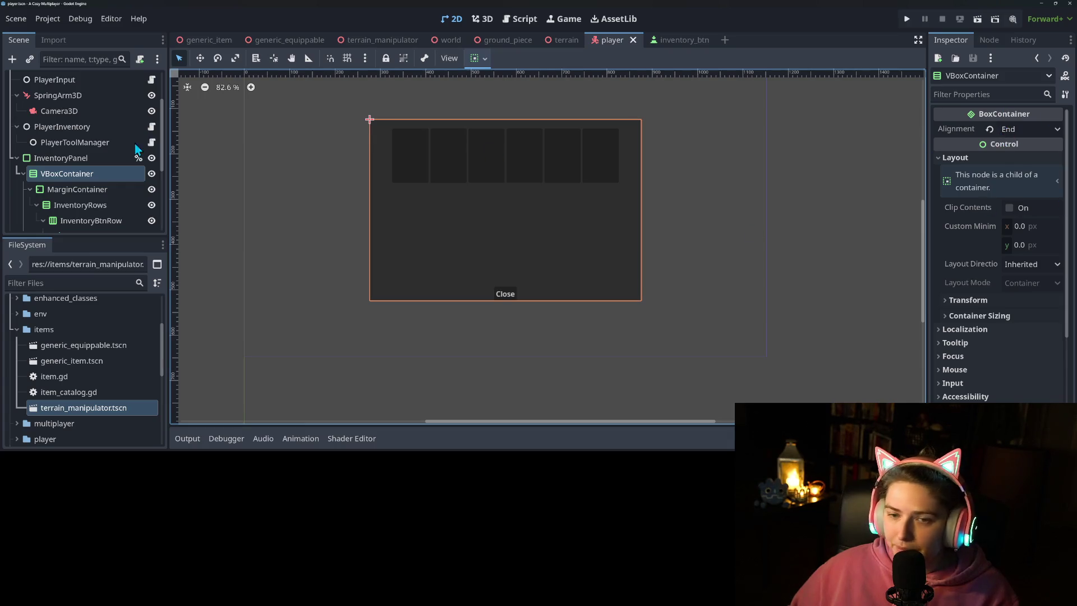
Step: Set the InventoryRows alignment to Center so the slot rows sit mid-panel
{"action": "left_click", "coordinate": [97, 207]}
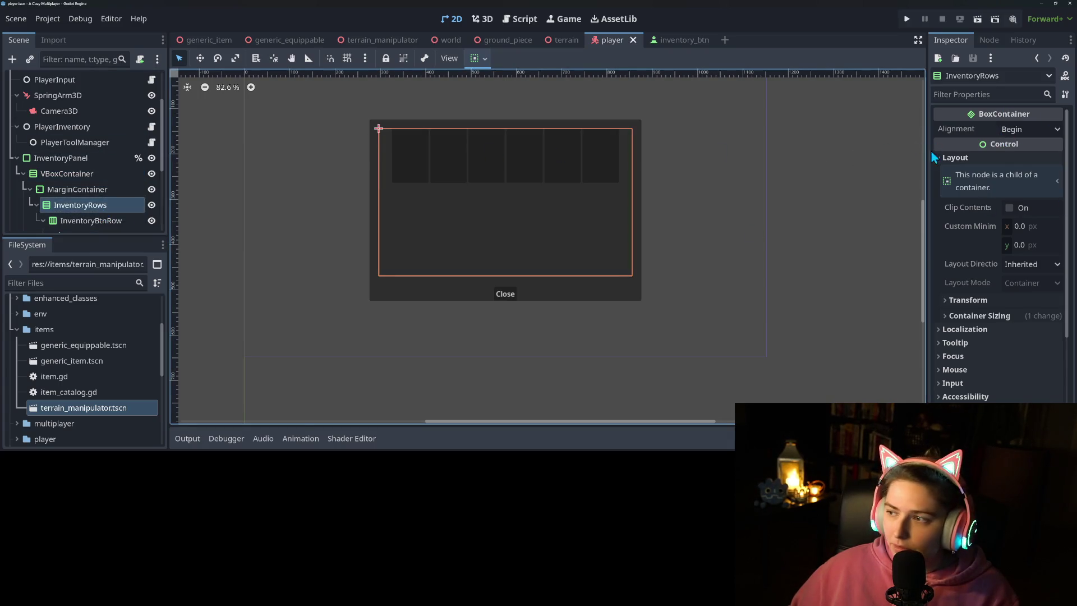
{"action": "left_click", "coordinate": [1015, 134]}
{"action": "left_click", "coordinate": [1018, 166]}
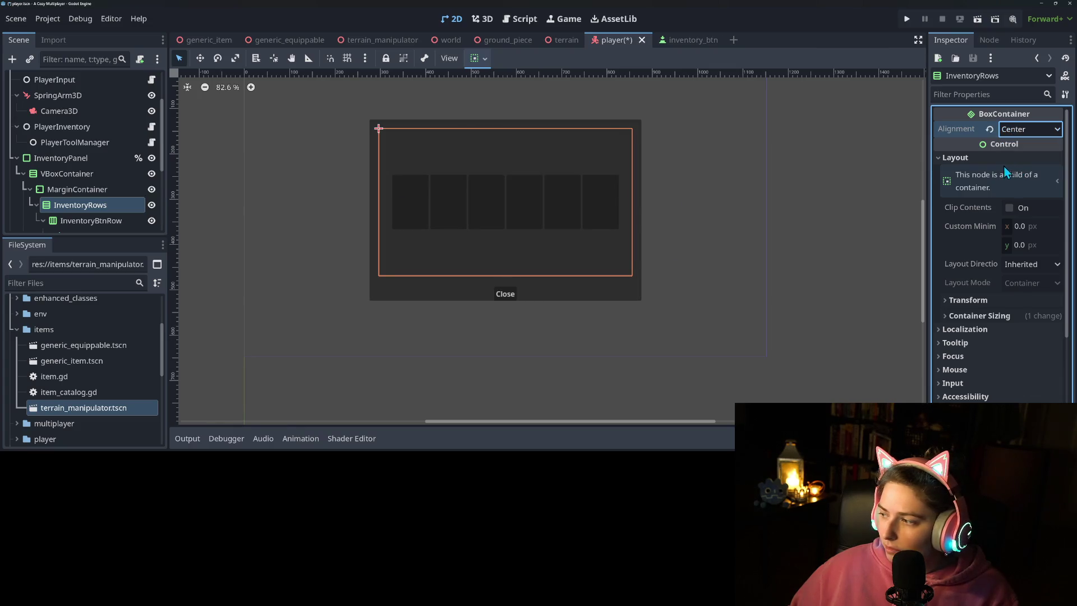
{"action": "left_click", "coordinate": [702, 270]}
{"action": "scroll", "coordinate": [702, 294], "scroll_direction": "down", "scroll_amount": 1}
{"action": "scroll", "coordinate": [702, 294], "scroll_direction": "up", "scroll_amount": 2}
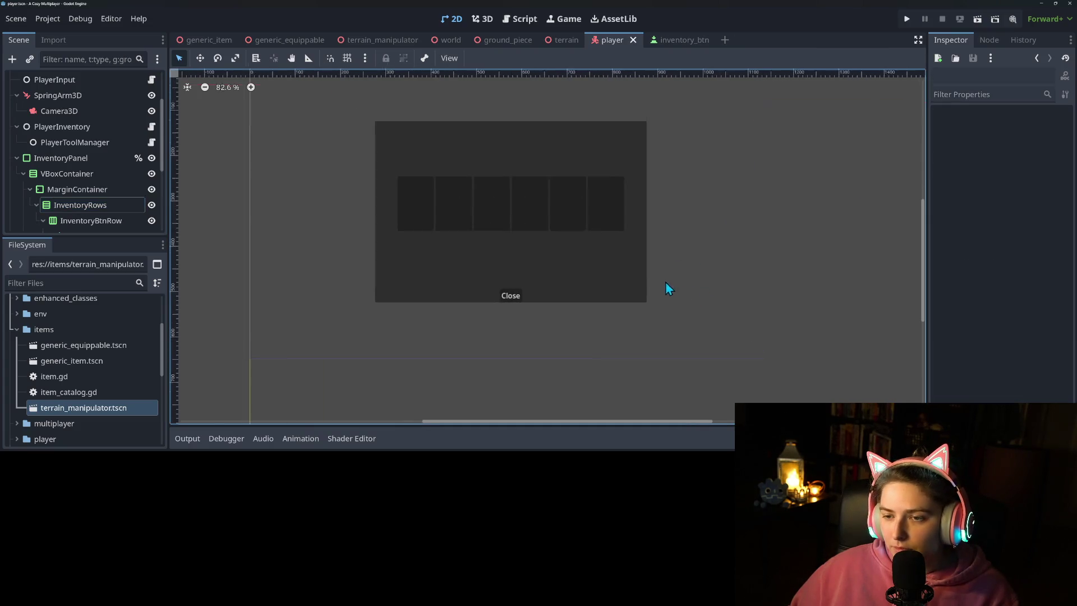
{"action": "scroll", "coordinate": [79, 169], "scroll_direction": "down", "scroll_amount": 2}
Step: Duplicate InventoryBtnRow twice, creating InventoryBtnRow2 and InventoryBtnRow3 for a 6x3 grid
{"action": "left_click", "coordinate": [44, 164]}
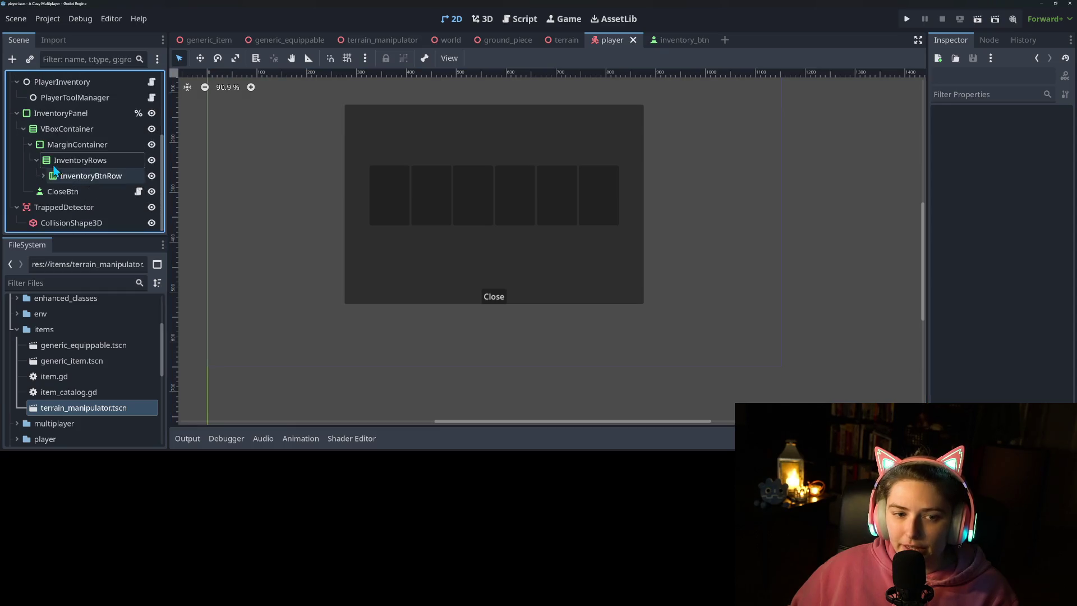
{"action": "left_click", "coordinate": [98, 176]}
{"action": "key", "text": "ctrl+d"}
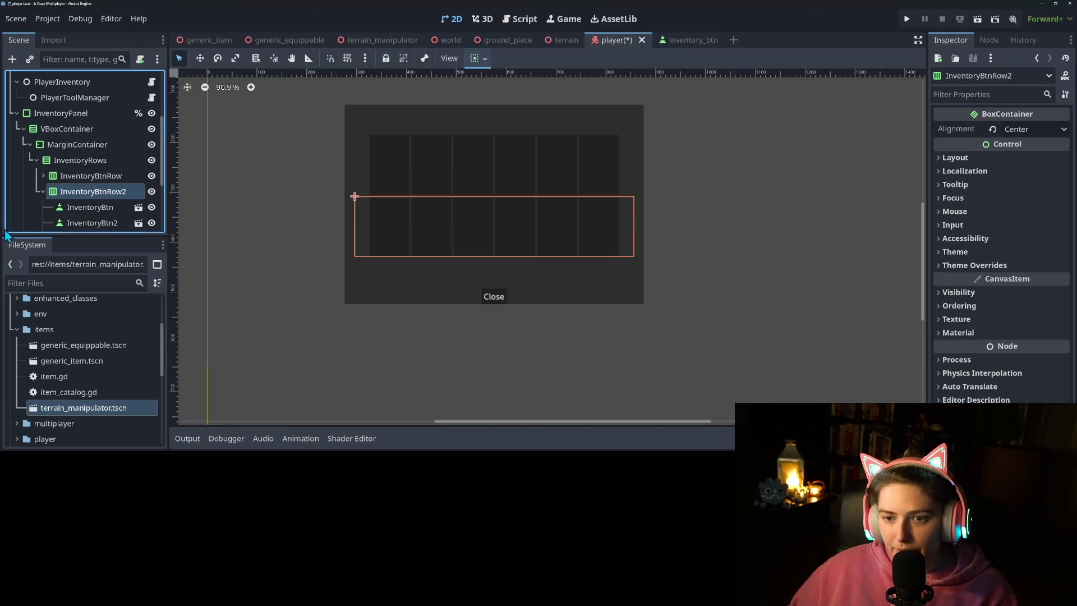
{"action": "key", "text": "ctrl+d"}
{"action": "left_click", "coordinate": [241, 312]}
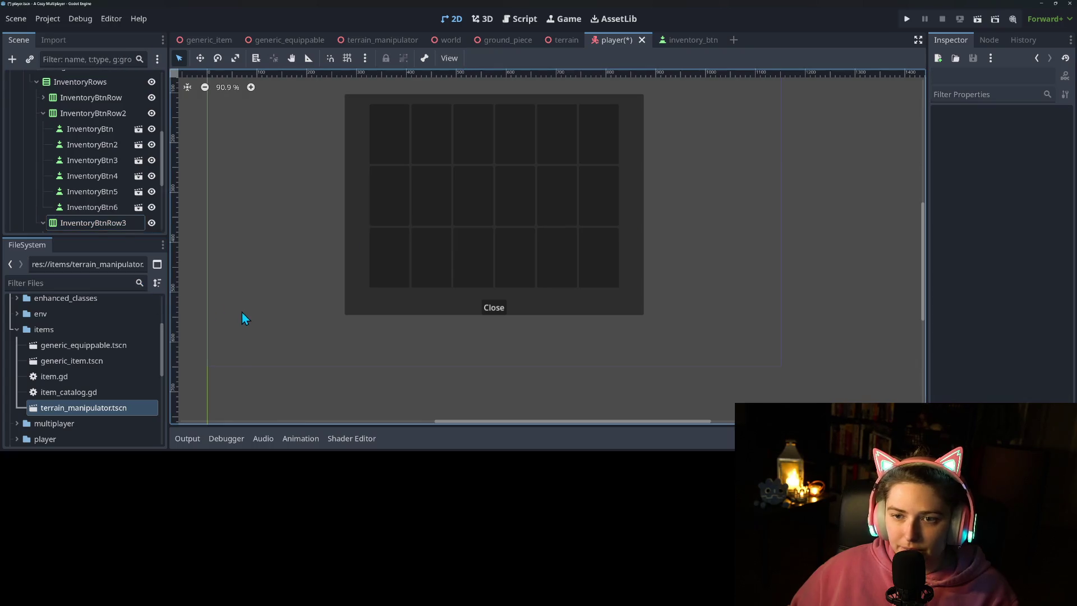
{"action": "scroll", "coordinate": [250, 315], "scroll_direction": "down", "scroll_amount": 2}
{"action": "scroll", "coordinate": [66, 104], "scroll_direction": "up", "scroll_amount": 3}
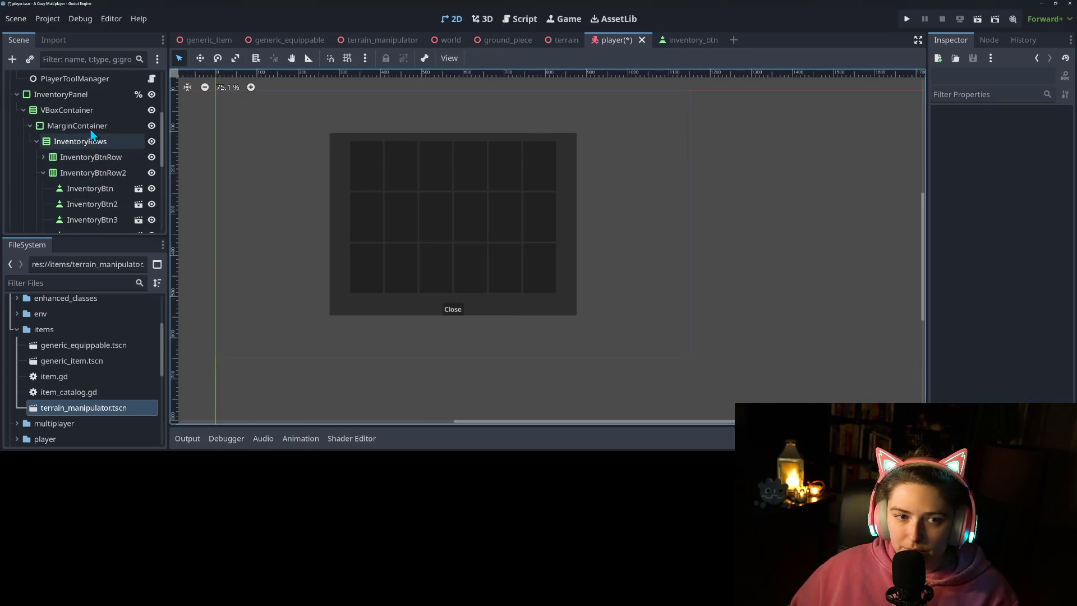
Step: Set the InventoryPanel's size height and custom minimum height to 450, then save
{"action": "left_click", "coordinate": [79, 95]}
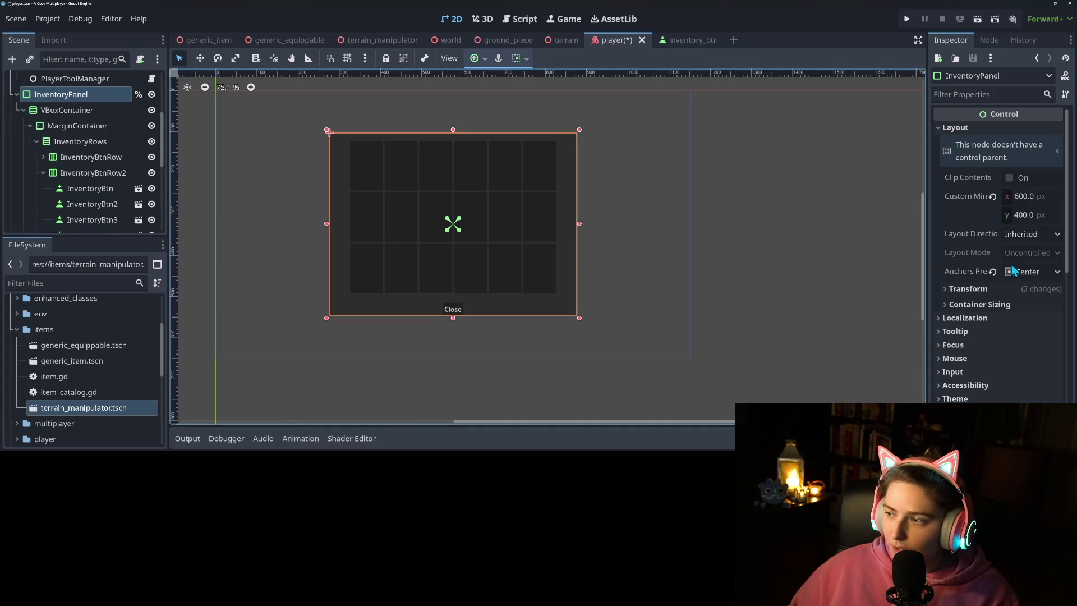
{"action": "left_click", "coordinate": [991, 291]}
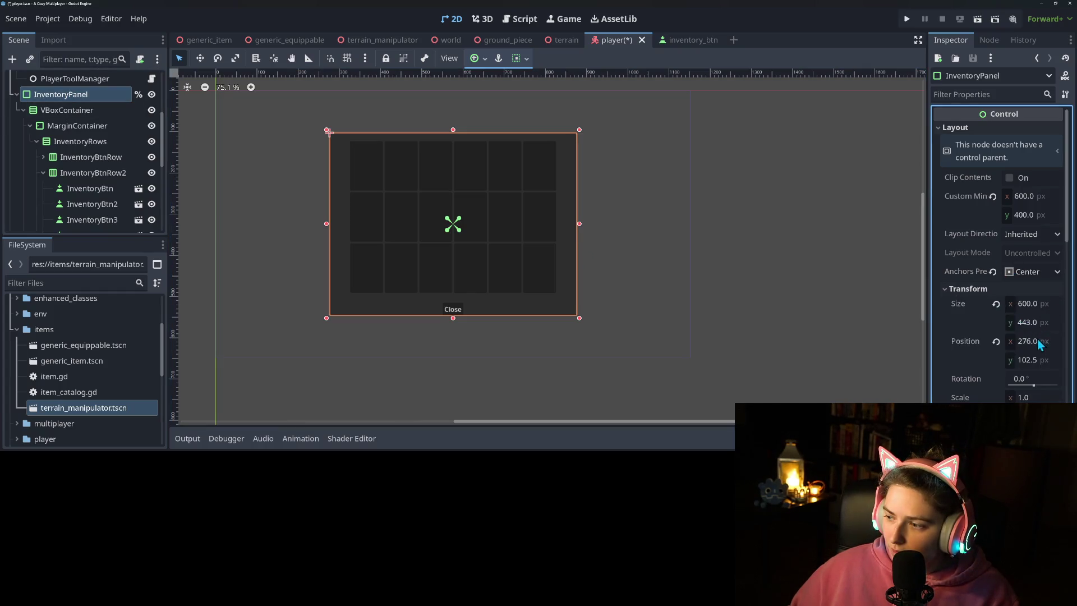
{"action": "left_click", "coordinate": [1044, 323]}
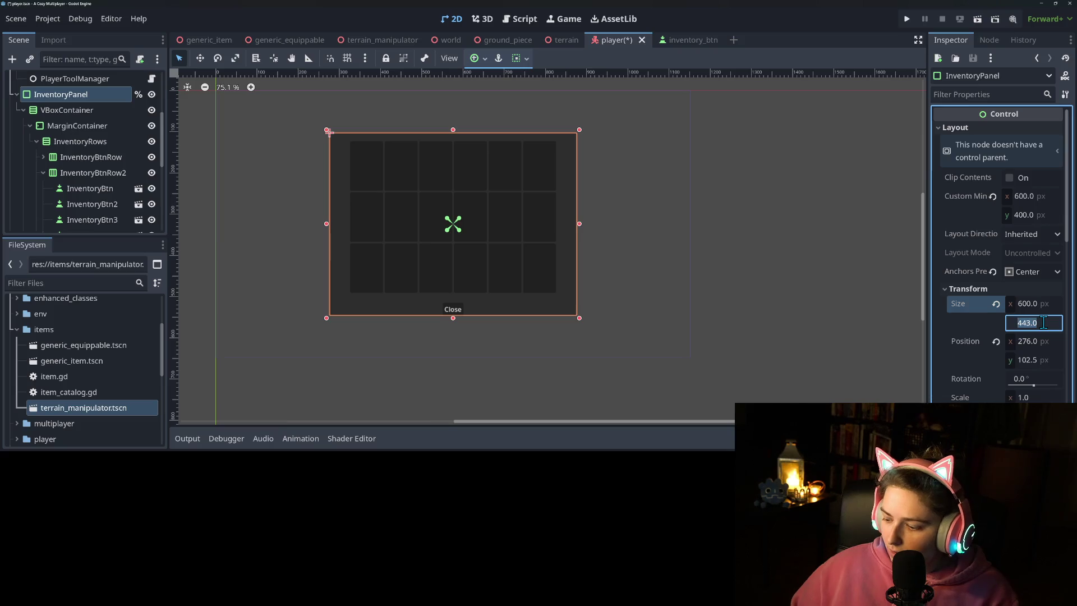
{"action": "type", "text": "450"}
{"action": "key", "text": "Return"}
{"action": "left_click", "coordinate": [1041, 216]}
{"action": "type", "text": "450"}
{"action": "key", "text": "Return"}
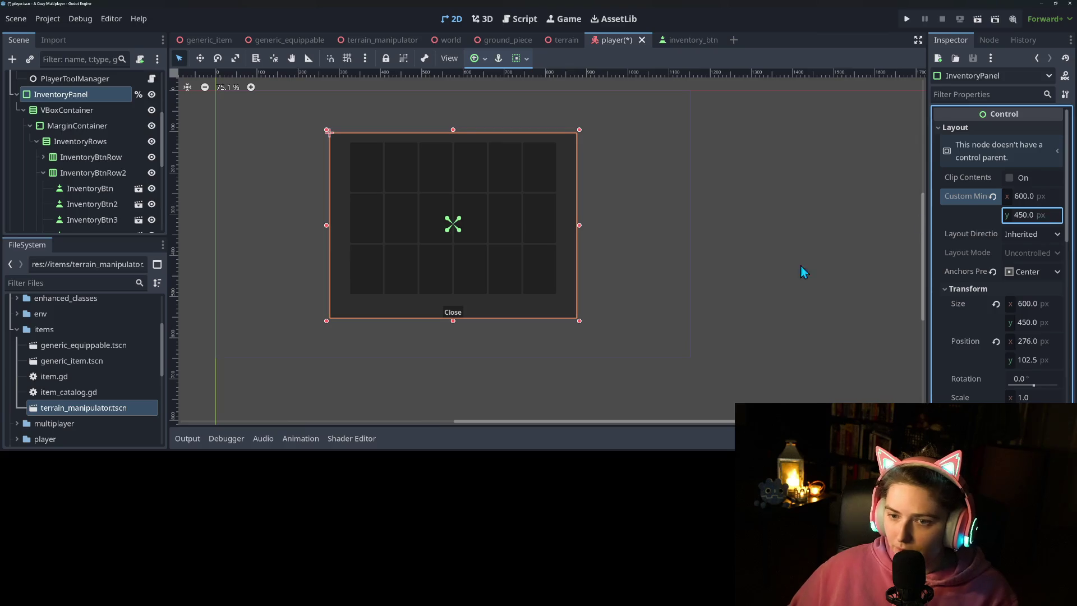
{"action": "left_click", "coordinate": [823, 287]}
{"action": "key", "text": "ctrl+s"}
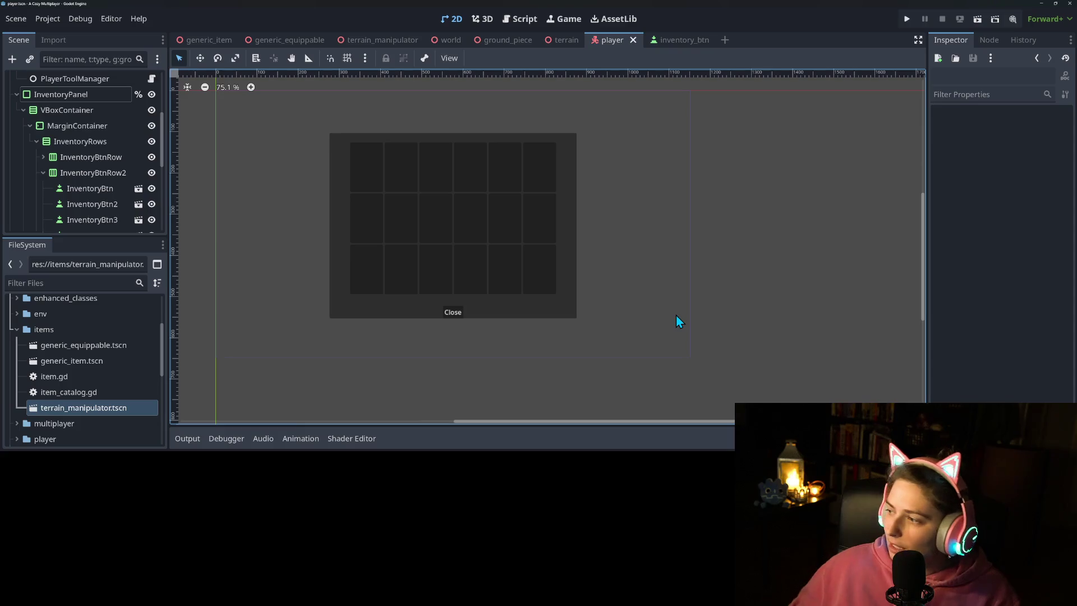
Step: Set the VBoxContainer alignment to Center and save the player scene
{"action": "left_click", "coordinate": [71, 114]}
{"action": "left_click", "coordinate": [1023, 130]}
{"action": "left_click", "coordinate": [1018, 159]}
{"action": "left_click", "coordinate": [690, 270]}
{"action": "key", "text": "ctrl+s"}
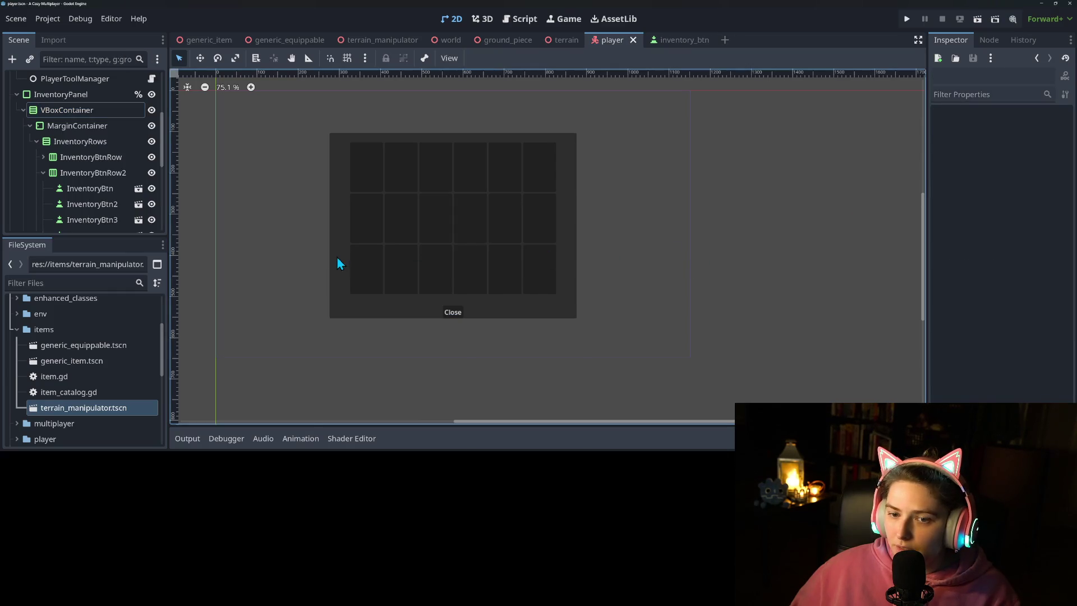